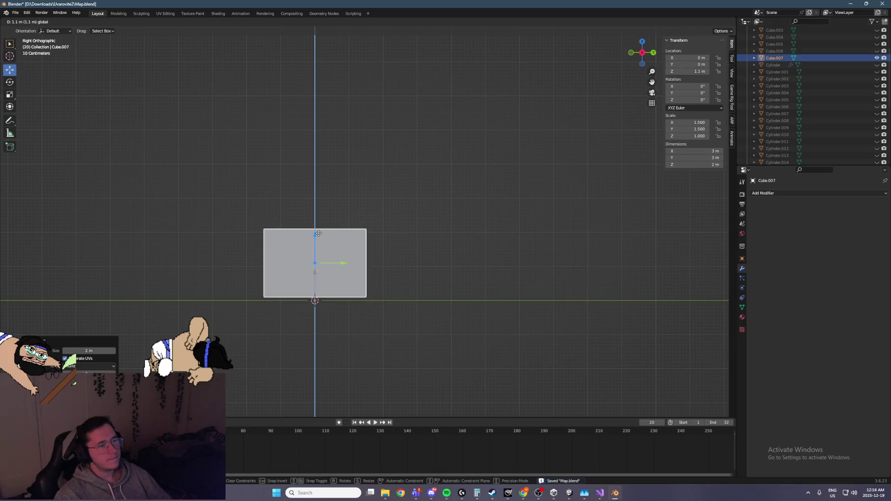
Step: Set the cube's Z dimension to 5 m and trial-raise it with the Z gizmo
{"action": "key", "text": "ctrl+s"}
{"action": "left_click", "coordinate": [704, 163]}
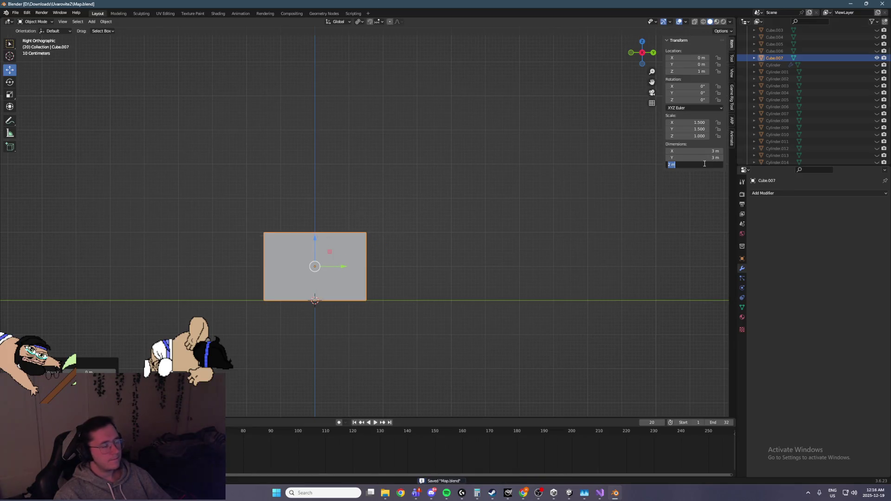
{"action": "type", "text": "5"}
{"action": "key", "text": "Return"}
{"action": "left_click_drag", "start_coordinate": [315, 236], "coordinate": [314, 185]}
Step: Change the cube's Z dimension to 7 m and save Map.blend
{"action": "left_click", "coordinate": [704, 164]}
{"action": "type", "text": "7"}
{"action": "key", "text": "Return"}
{"action": "key", "text": "ctrl+s"}
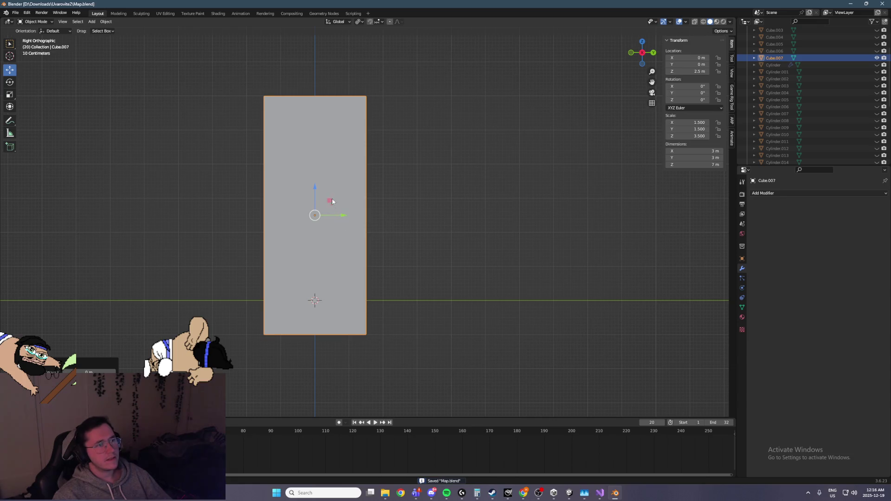
{"action": "mouse_move", "coordinate": [313, 186]}
{"action": "left_mouse_down"}
{"action": "mouse_move", "coordinate": [317, 151]}
{"action": "mouse_move", "coordinate": [318, 300]}
{"action": "mouse_move", "coordinate": [320, 277]}
{"action": "left_mouse_up"}
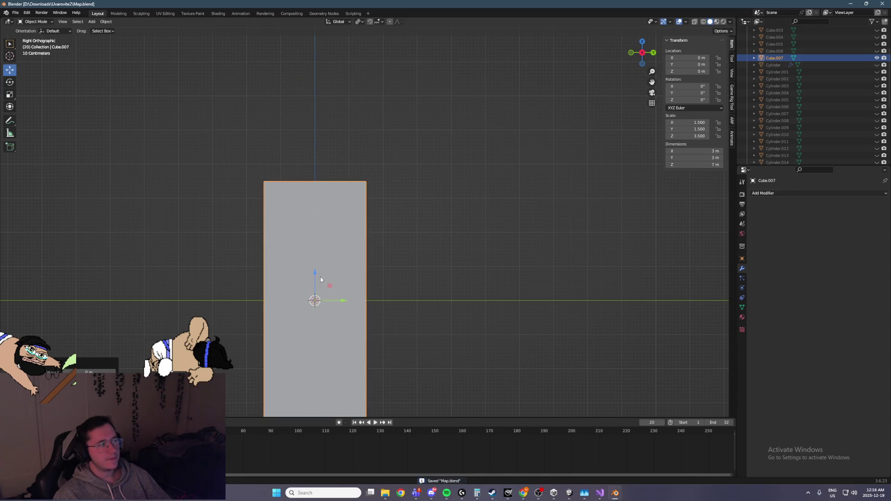
{"action": "scroll", "coordinate": [321, 278], "scroll_direction": "down", "scroll_amount": 2}
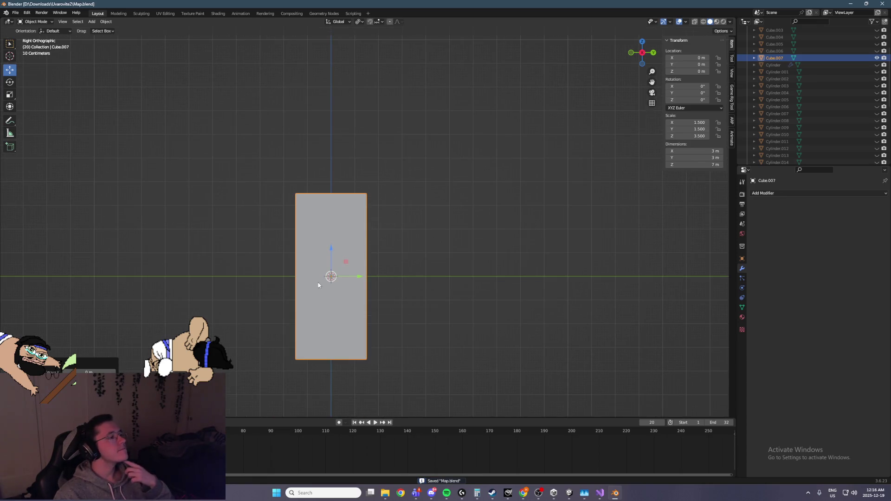
Step: Test lifting the 7 m cube on Z, then cancel so it returns to Z 0
{"action": "mouse_move", "coordinate": [353, 266]}
{"action": "middle_mouse_down"}
{"action": "mouse_move", "coordinate": [343, 265]}
{"action": "mouse_move", "coordinate": [416, 260]}
{"action": "mouse_move", "coordinate": [391, 267]}
{"action": "mouse_move", "coordinate": [434, 171]}
{"action": "mouse_move", "coordinate": [469, 184]}
{"action": "middle_mouse_up"}
{"action": "key", "text": "ctrl+s"}
{"action": "mouse_move", "coordinate": [398, 201]}
{"action": "left_mouse_down"}
{"action": "mouse_move", "coordinate": [400, 31]}
{"action": "mouse_move", "coordinate": [418, 92]}
{"action": "left_mouse_up"}
{"action": "right_click", "coordinate": [442, 123]}
{"action": "scroll", "coordinate": [436, 136], "scroll_direction": "down", "scroll_amount": 2}
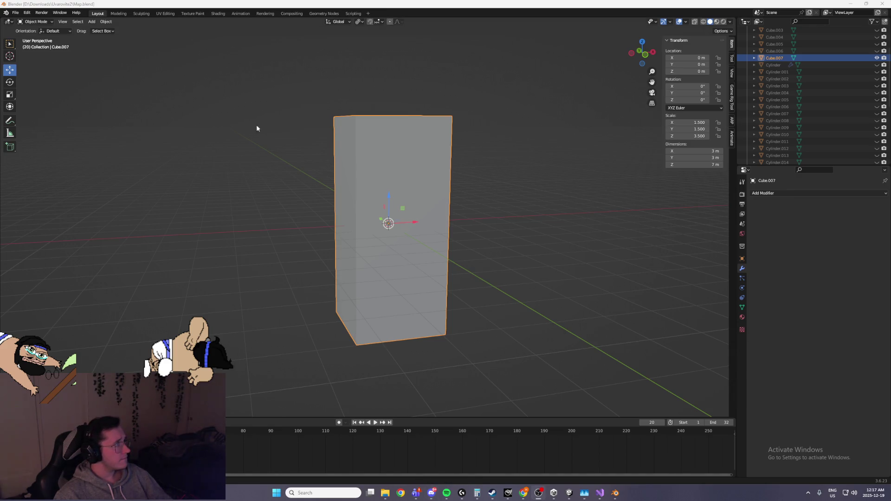
{"action": "key", "text": "ctrl+KP_1"}
Step: Raise the cube 3.5 m in right view so its base sits on the ground
{"action": "scroll", "coordinate": [372, 245], "scroll_direction": "up", "scroll_amount": 3}
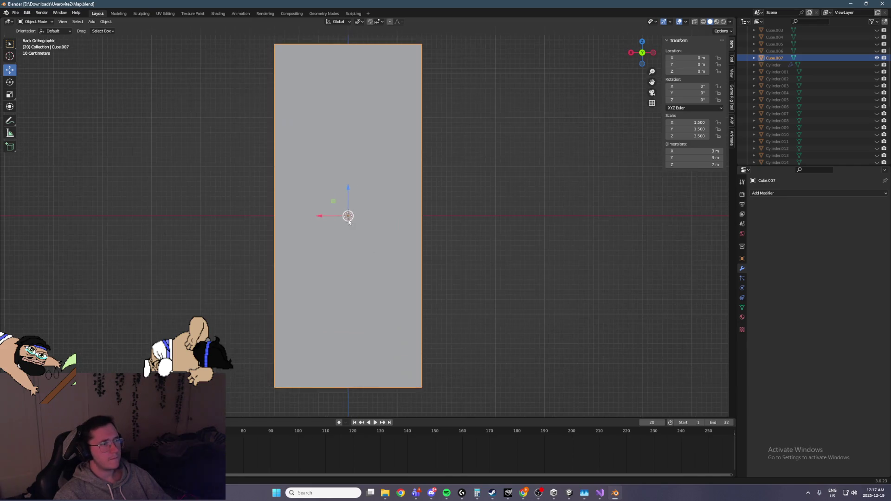
{"action": "middle_click_drag", "start_coordinate": [350, 224], "coordinate": [359, 239], "text": "shift"}
{"action": "key", "text": "ctrl+s"}
{"action": "key", "text": "KP_3"}
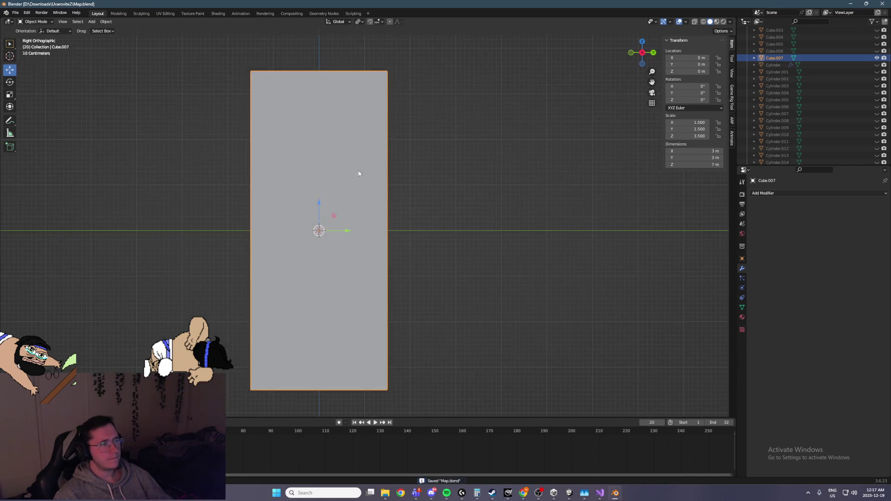
{"action": "left_click_drag", "start_coordinate": [320, 206], "coordinate": [320, 45]}
{"action": "key", "text": "ctrl+s"}
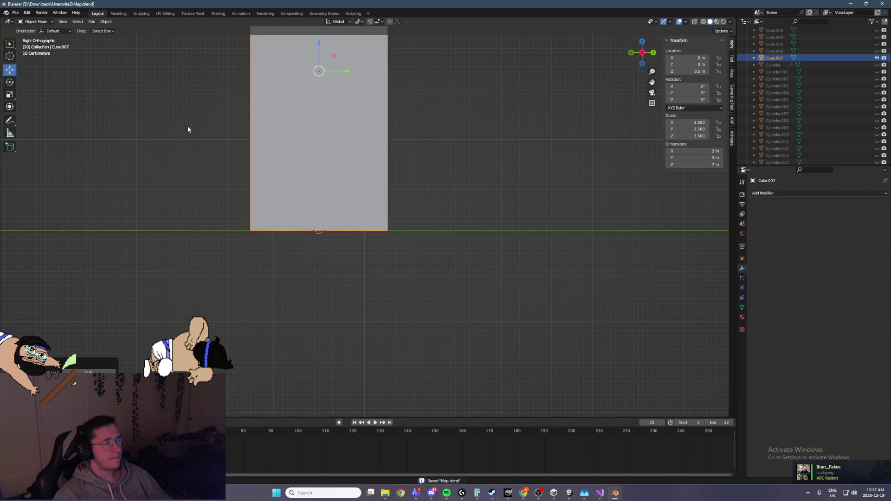
Step: Apply all transforms so the cube's scale resets to 1
{"action": "key", "text": "shift+s"}
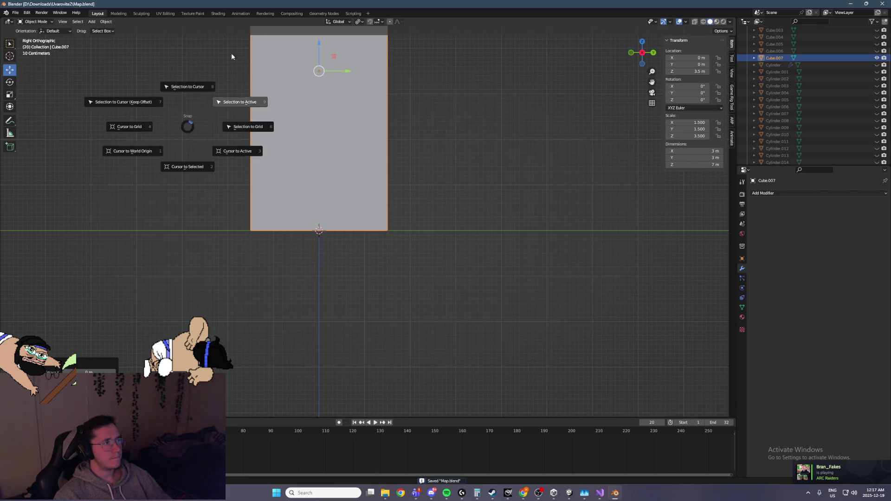
{"action": "left_click", "coordinate": [187, 126]}
{"action": "key", "text": "ctrl+s"}
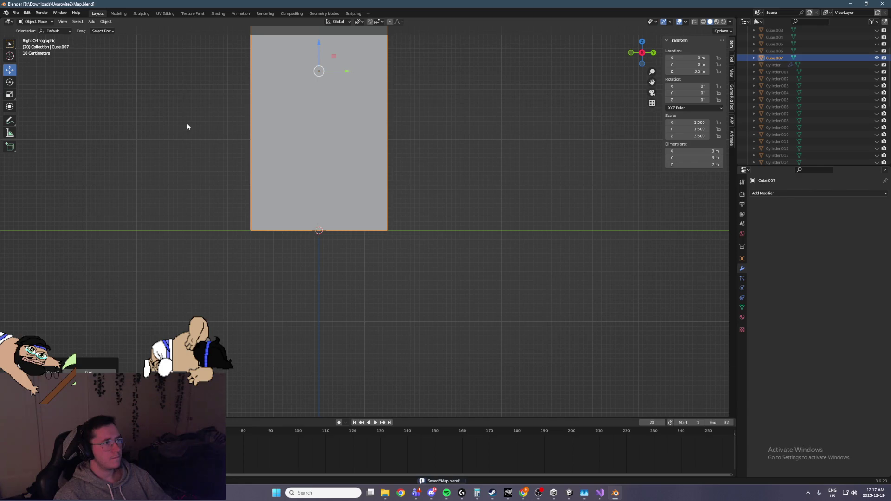
{"action": "key", "text": "ctrl+a"}
{"action": "left_click", "coordinate": [188, 138]}
{"action": "middle_click_drag", "start_coordinate": [187, 138], "coordinate": [293, 234], "text": "shift"}
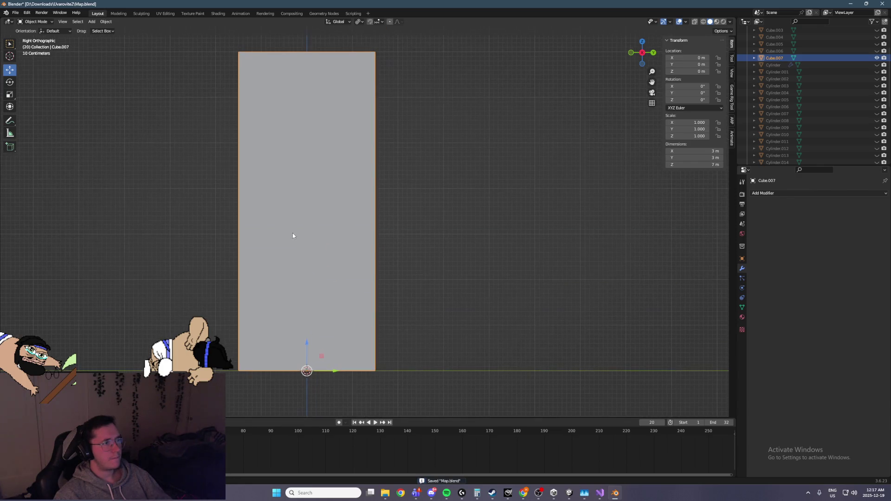
Step: Put the cube into Edit Mode and orbit to a perspective view
{"action": "left_click", "coordinate": [35, 22]}
{"action": "left_click", "coordinate": [35, 37]}
{"action": "mouse_move", "coordinate": [279, 126]}
{"action": "middle_mouse_down"}
{"action": "mouse_move", "coordinate": [307, 123]}
{"action": "mouse_move", "coordinate": [319, 174]}
{"action": "middle_mouse_up"}
{"action": "scroll", "coordinate": [307, 123], "scroll_direction": "down", "scroll_amount": 5}
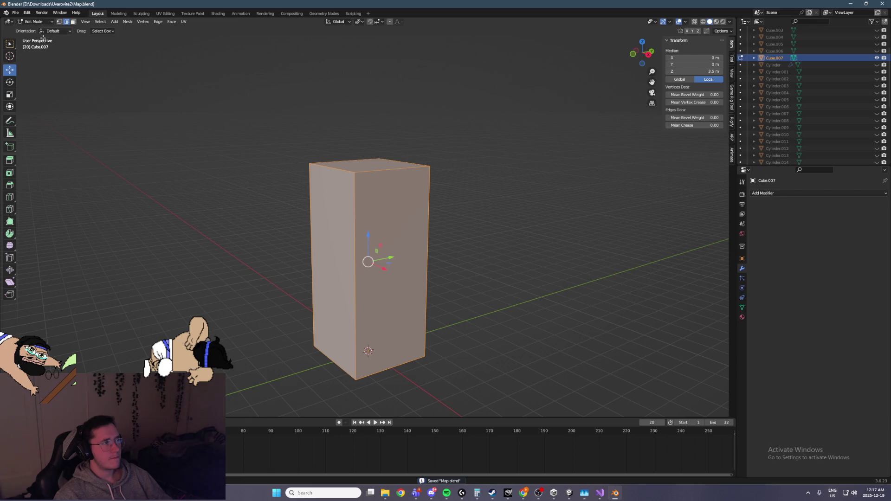
Step: Select the pillar's top front edge and frame it in front orthographic view
{"action": "left_click", "coordinate": [9, 82]}
{"action": "middle_click_drag", "start_coordinate": [185, 73], "coordinate": [149, 27]}
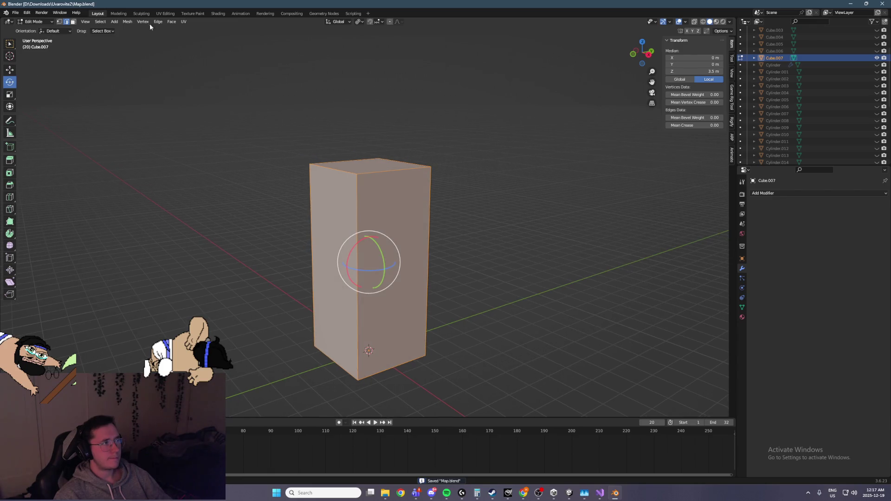
{"action": "left_click", "coordinate": [32, 21]}
{"action": "middle_click_drag", "start_coordinate": [276, 145], "coordinate": [267, 159]}
{"action": "scroll", "coordinate": [261, 180], "scroll_direction": "up", "scroll_amount": 2}
{"action": "left_click", "coordinate": [337, 178]}
{"action": "key", "text": "KP_1"}
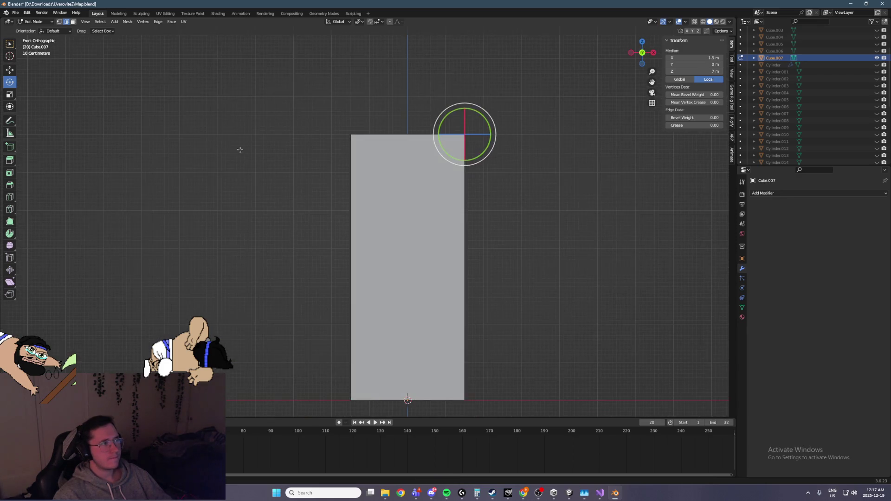
{"action": "mouse_move", "coordinate": [260, 124]}
{"action": "middle_mouse_down", "text": "shift"}
{"action": "mouse_move", "coordinate": [238, 174]}
{"action": "mouse_move", "coordinate": [306, 153]}
{"action": "mouse_move", "coordinate": [244, 159]}
{"action": "mouse_move", "coordinate": [278, 164]}
{"action": "mouse_move", "coordinate": [164, 113]}
{"action": "middle_mouse_up", "text": "shift"}
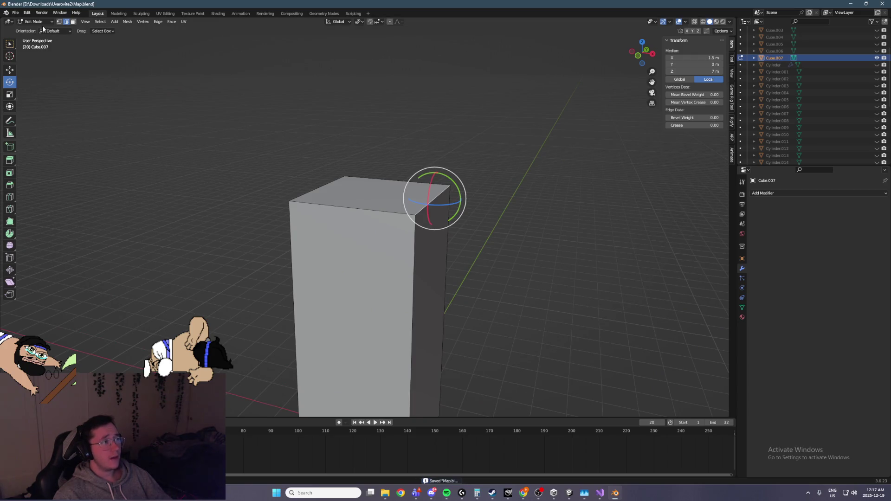
Step: Bevel the top front edge to about 0.35 m, discarding a stray inset attempt
{"action": "left_click", "coordinate": [9, 175]}
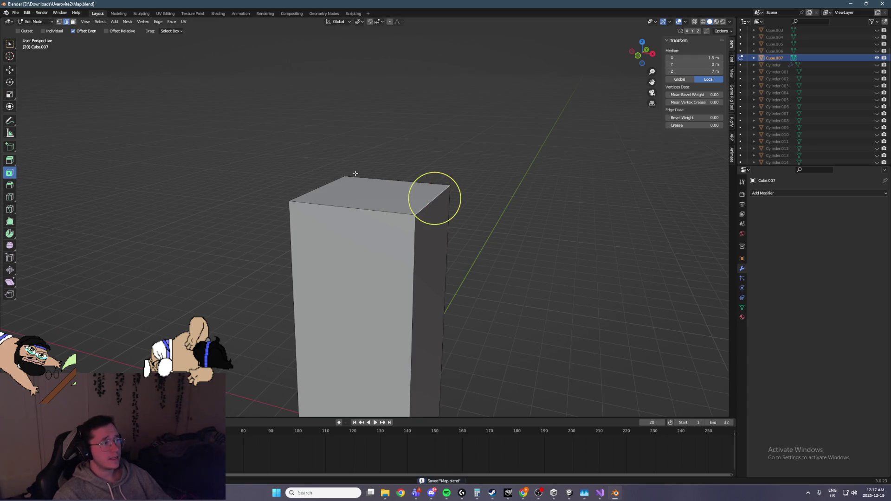
{"action": "middle_click_drag", "start_coordinate": [355, 173], "coordinate": [420, 202]}
{"action": "left_click_drag", "start_coordinate": [421, 202], "coordinate": [411, 182]}
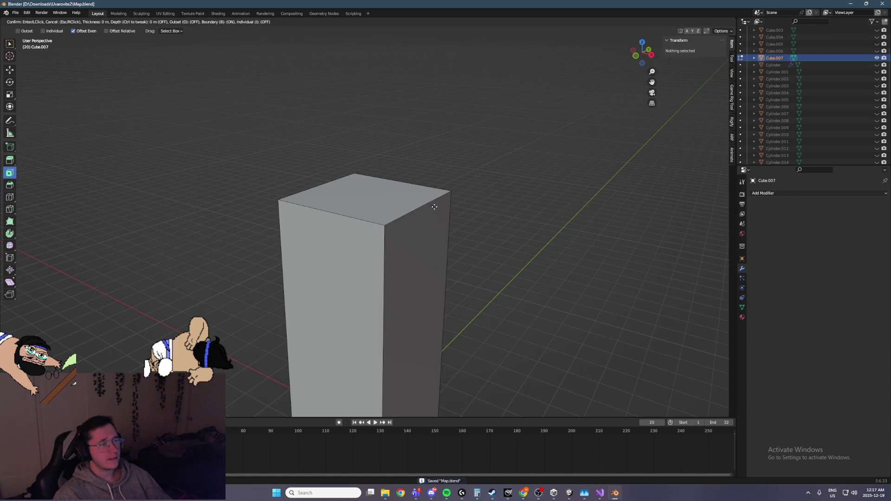
{"action": "key", "text": "Escape"}
{"action": "key", "text": "shift+space"}
{"action": "key", "text": "ctrl+b"}
{"action": "left_click_drag", "start_coordinate": [444, 187], "coordinate": [458, 179]}
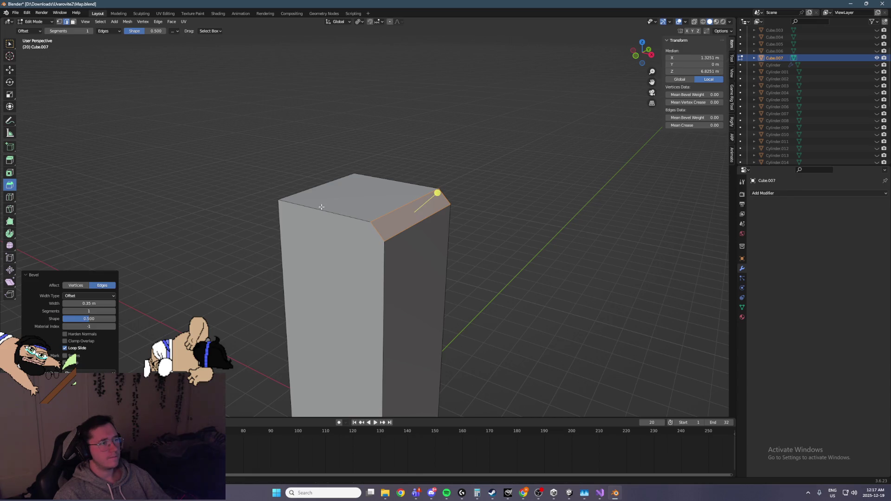
Step: Bevel the left vertical edge with Ctrl+B to 0.536 m
{"action": "left_click", "coordinate": [285, 306]}
{"action": "key", "text": "ctrl+b"}
{"action": "mouse_move", "coordinate": [272, 352]}
{"action": "middle_mouse_down"}
{"action": "mouse_move", "coordinate": [257, 322]}
{"action": "mouse_move", "coordinate": [318, 277]}
{"action": "middle_mouse_up"}
{"action": "left_click", "coordinate": [230, 319]}
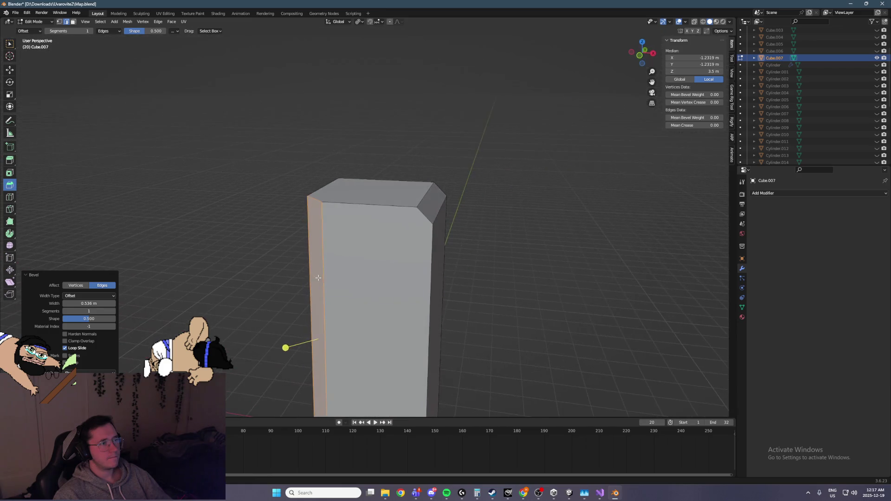
Step: Clear the edge selection and select the pillar's front face
{"action": "left_click", "coordinate": [9, 172]}
{"action": "left_click", "coordinate": [369, 301]}
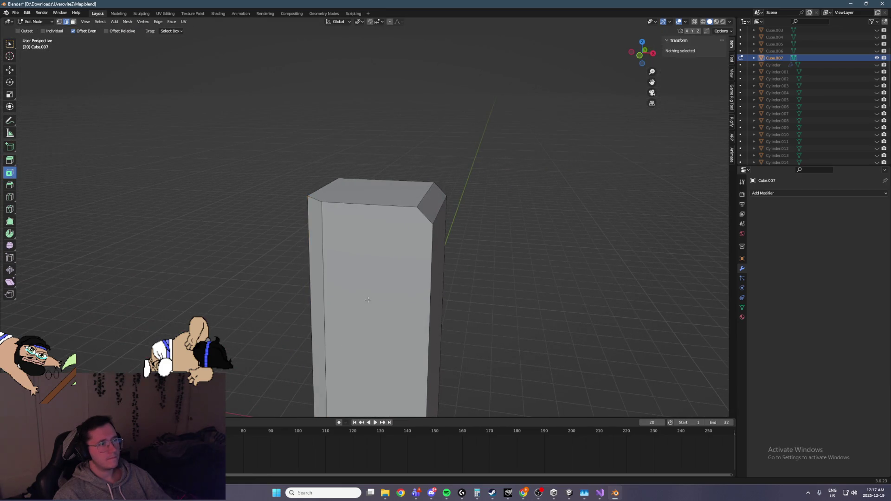
{"action": "left_click", "coordinate": [376, 275]}
Step: Inset the front face, then undo a trial outward push of the panel
{"action": "mouse_move", "coordinate": [382, 312]}
{"action": "left_mouse_down"}
{"action": "mouse_move", "coordinate": [390, 314]}
{"action": "mouse_move", "coordinate": [379, 329]}
{"action": "left_mouse_up"}
{"action": "left_click", "coordinate": [10, 70]}
{"action": "mouse_move", "coordinate": [297, 153]}
{"action": "middle_mouse_down"}
{"action": "mouse_move", "coordinate": [322, 171]}
{"action": "mouse_move", "coordinate": [332, 265]}
{"action": "middle_mouse_up"}
{"action": "middle_click_drag", "start_coordinate": [330, 311], "coordinate": [357, 305]}
{"action": "left_click_drag", "start_coordinate": [347, 315], "coordinate": [337, 322]}
{"action": "middle_click_drag", "start_coordinate": [337, 323], "coordinate": [420, 306]}
{"action": "scroll", "coordinate": [421, 306], "scroll_direction": "down", "scroll_amount": 5}
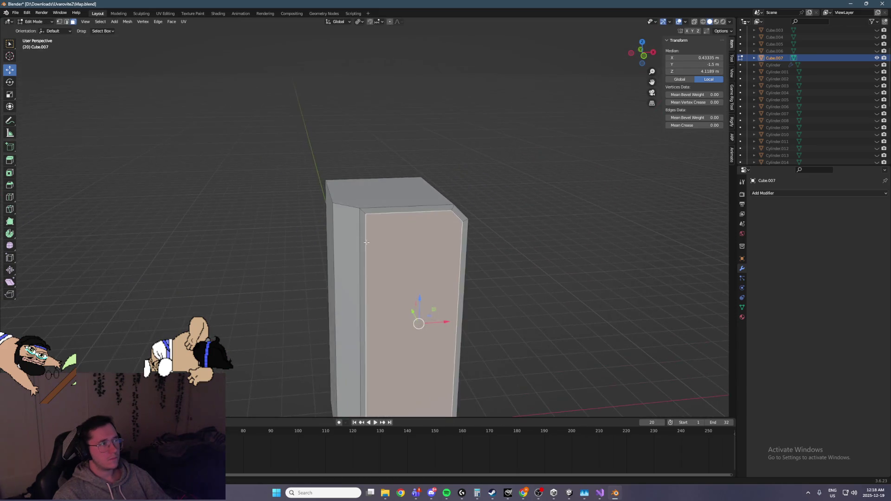
{"action": "middle_click_drag", "start_coordinate": [427, 256], "coordinate": [449, 268]}
{"action": "key", "text": "ctrl+z"}
{"action": "scroll", "coordinate": [438, 274], "scroll_direction": "up", "scroll_amount": 1}
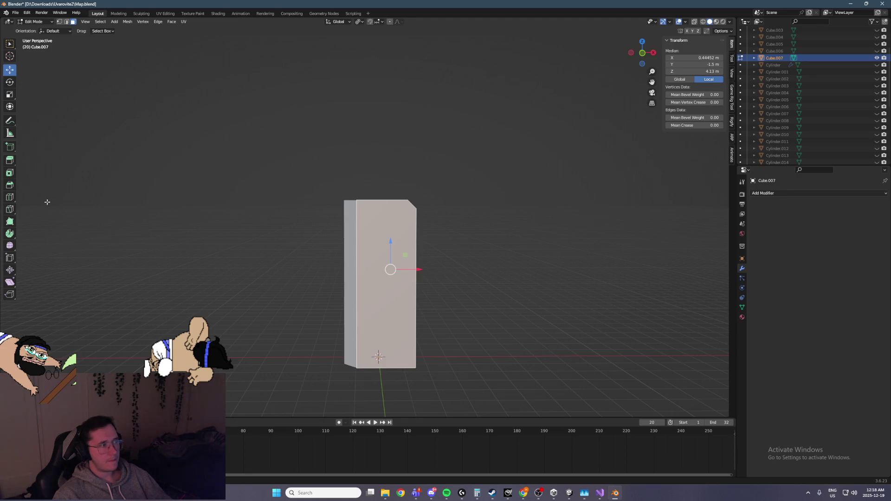
Step: Inset the front panel about 0.4 m and move it to Y −1.6583, Z 4.3028
{"action": "left_click", "coordinate": [9, 175]}
{"action": "left_click_drag", "start_coordinate": [411, 264], "coordinate": [399, 268]}
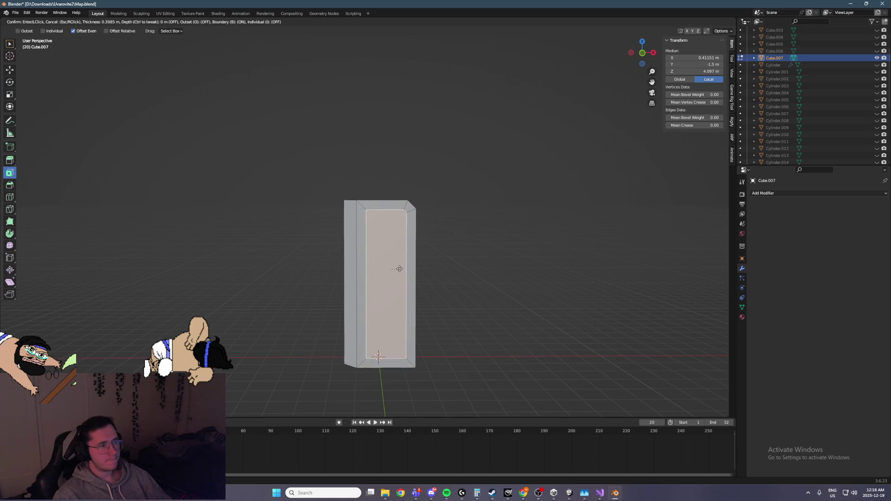
{"action": "left_click", "coordinate": [11, 70]}
{"action": "left_click_drag", "start_coordinate": [417, 274], "coordinate": [406, 271]}
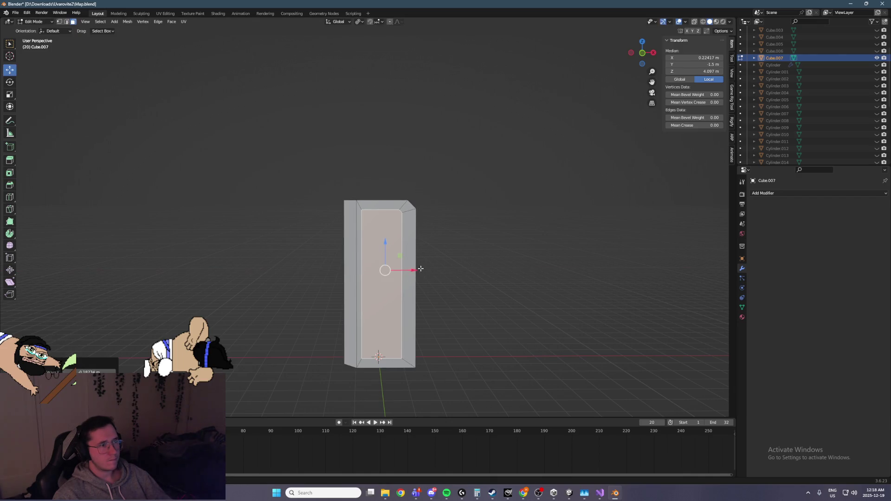
{"action": "key", "text": "KP_3"}
{"action": "left_click_drag", "start_coordinate": [350, 263], "coordinate": [317, 239]}
{"action": "mouse_move", "coordinate": [316, 239]}
{"action": "middle_mouse_down"}
{"action": "mouse_move", "coordinate": [352, 241]}
{"action": "mouse_move", "coordinate": [341, 198]}
{"action": "mouse_move", "coordinate": [416, 183]}
{"action": "mouse_move", "coordinate": [396, 234]}
{"action": "mouse_move", "coordinate": [278, 211]}
{"action": "mouse_move", "coordinate": [200, 176]}
{"action": "middle_mouse_up"}
{"action": "scroll", "coordinate": [358, 247], "scroll_direction": "up", "scroll_amount": 3}
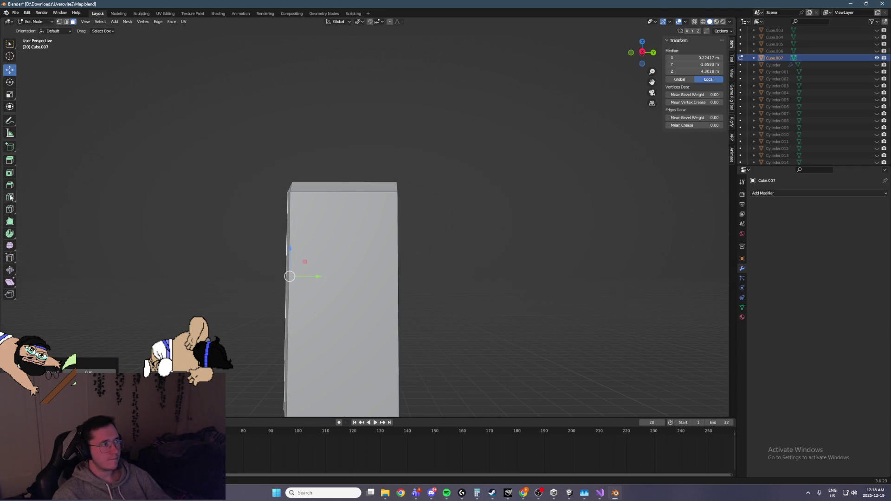
Step: In edge select, bevel the pillar's top edge loop by 0.285 m
{"action": "left_click", "coordinate": [67, 22]}
{"action": "key", "text": "ctrl+s"}
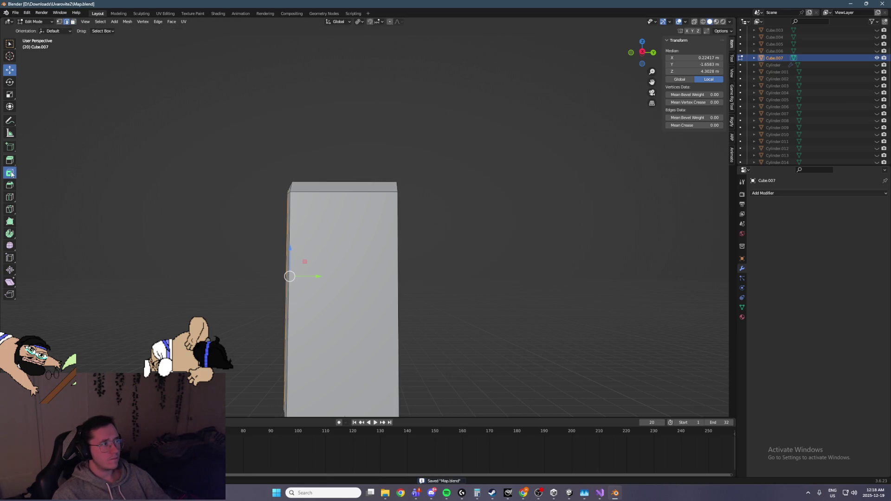
{"action": "left_click", "coordinate": [11, 173]}
{"action": "middle_click_drag", "start_coordinate": [289, 272], "coordinate": [346, 206]}
{"action": "left_click", "coordinate": [350, 212], "text": "alt"}
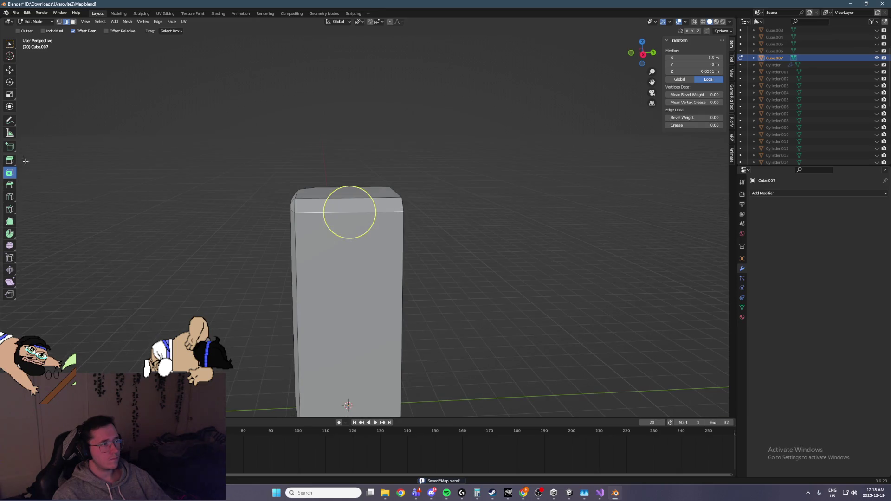
{"action": "left_click", "coordinate": [10, 186]}
{"action": "left_click_drag", "start_coordinate": [350, 211], "coordinate": [346, 229]}
{"action": "middle_click_drag", "start_coordinate": [347, 229], "coordinate": [392, 211]}
Step: Bevel a vertical corner edge into a wide chamfer
{"action": "left_click", "coordinate": [354, 298]}
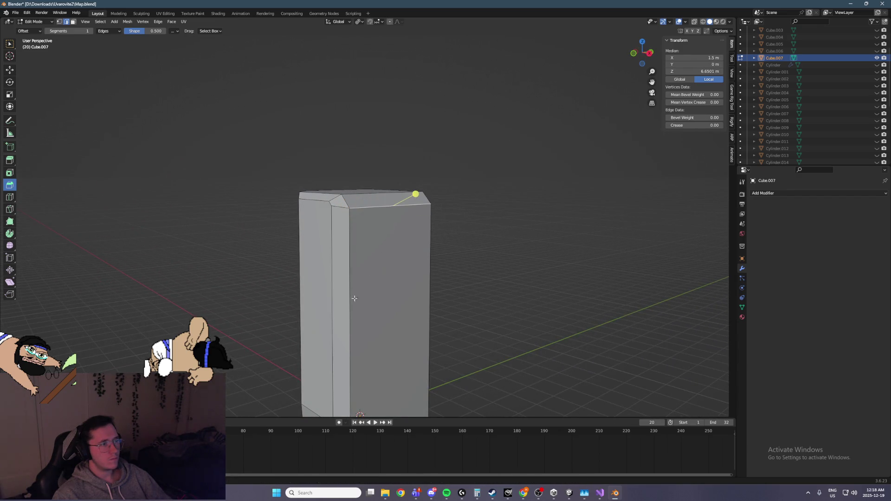
{"action": "middle_click_drag", "start_coordinate": [354, 299], "coordinate": [398, 311]}
{"action": "mouse_move", "coordinate": [318, 368]}
{"action": "left_mouse_down"}
{"action": "mouse_move", "coordinate": [322, 306]}
{"action": "mouse_move", "coordinate": [314, 310]}
{"action": "left_mouse_up"}
Step: Slide the short top chamfer edge 0.9394 m along Y, then select the top face
{"action": "left_click", "coordinate": [14, 70]}
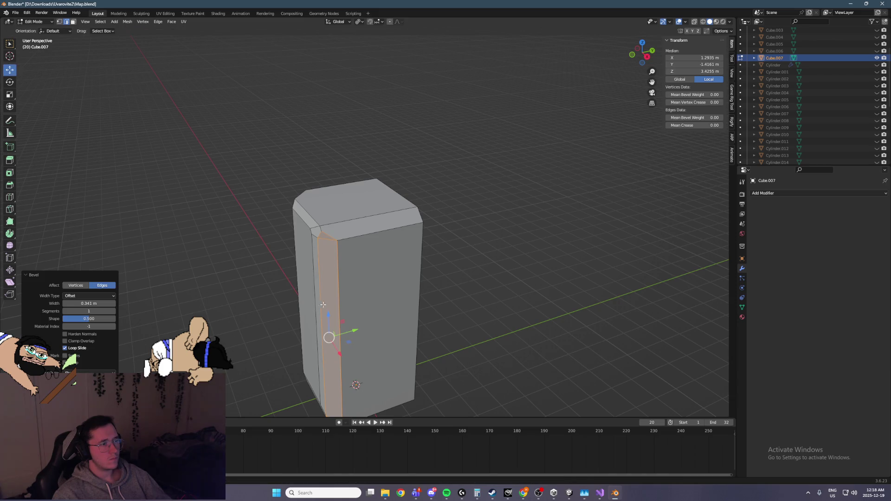
{"action": "left_click", "coordinate": [342, 301]}
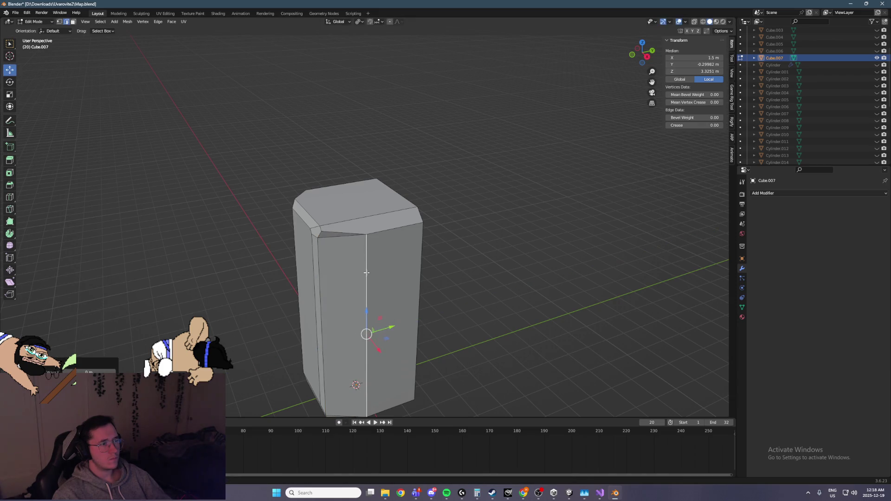
{"action": "left_click", "coordinate": [342, 233]}
{"action": "middle_click_drag", "start_coordinate": [342, 233], "coordinate": [355, 226]}
{"action": "scroll", "coordinate": [355, 227], "scroll_direction": "up", "scroll_amount": 4}
{"action": "left_click_drag", "start_coordinate": [345, 257], "coordinate": [388, 249]}
{"action": "mouse_move", "coordinate": [388, 248]}
{"action": "middle_mouse_down"}
{"action": "mouse_move", "coordinate": [447, 216]}
{"action": "mouse_move", "coordinate": [393, 263]}
{"action": "middle_mouse_up"}
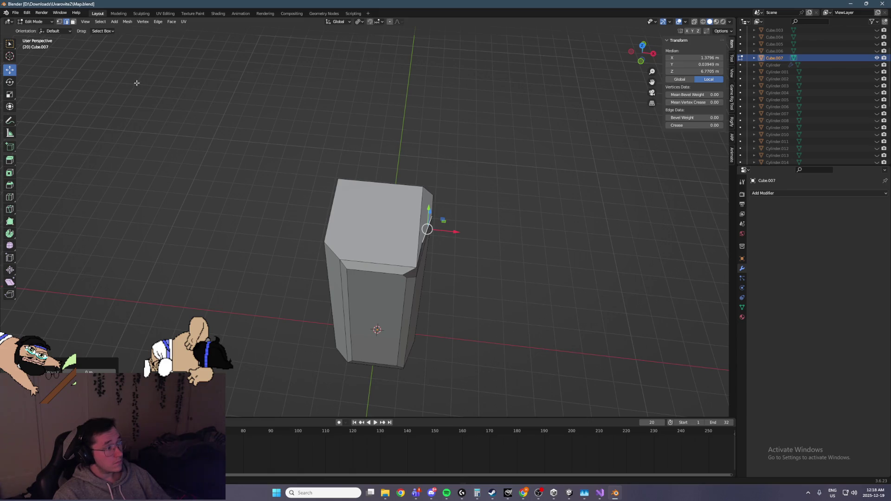
{"action": "left_click", "coordinate": [332, 191], "text": "alt"}
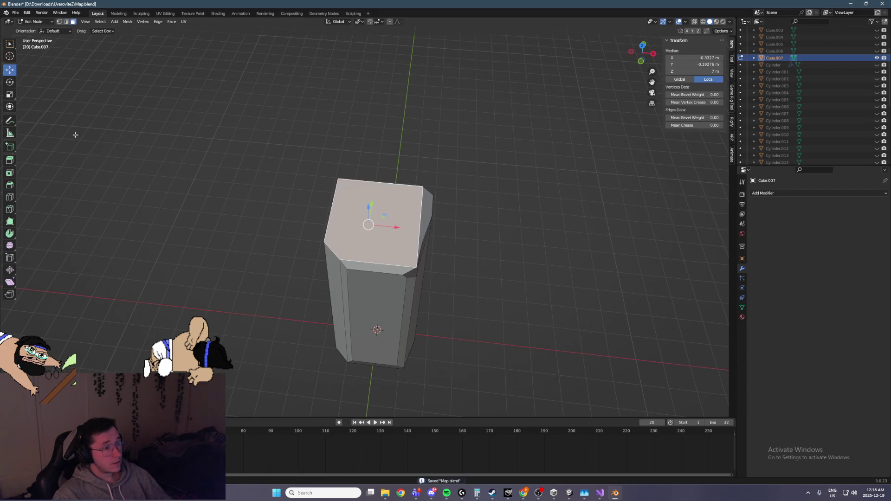
Step: Try a bevel and an inset on the top face, undoing both trials
{"action": "left_click", "coordinate": [11, 185]}
{"action": "mouse_move", "coordinate": [369, 202]}
{"action": "left_mouse_down"}
{"action": "mouse_move", "coordinate": [382, 145]}
{"action": "mouse_move", "coordinate": [371, 209]}
{"action": "mouse_move", "coordinate": [377, 196]}
{"action": "left_mouse_up"}
{"action": "key", "text": "ctrl+z"}
{"action": "middle_click_drag", "start_coordinate": [322, 161], "coordinate": [273, 168]}
{"action": "left_click", "coordinate": [10, 174]}
{"action": "mouse_move", "coordinate": [389, 239]}
{"action": "left_mouse_down"}
{"action": "mouse_move", "coordinate": [378, 183]}
{"action": "mouse_move", "coordinate": [372, 226]}
{"action": "mouse_move", "coordinate": [369, 209]}
{"action": "left_mouse_up"}
{"action": "left_click", "coordinate": [10, 185]}
{"action": "key", "text": "ctrl+z"}
Step: Bevel the top face edges with a 0.153 m width, one segment
{"action": "left_click", "coordinate": [10, 174]}
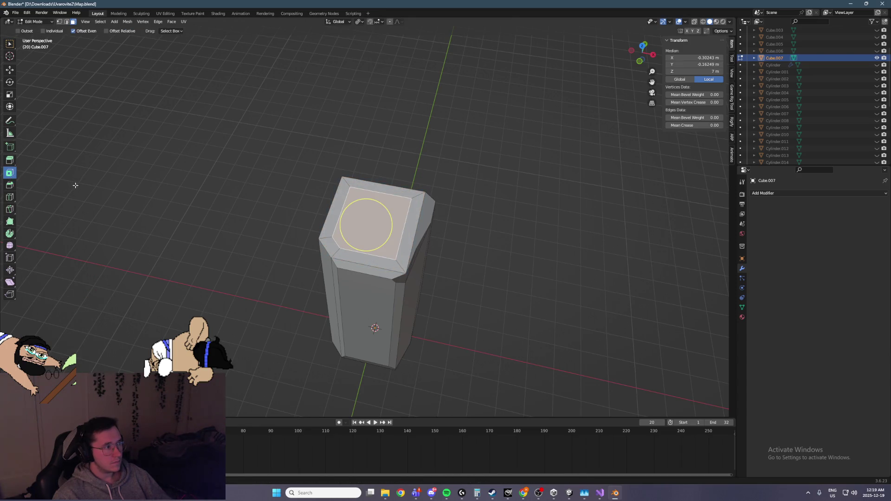
{"action": "left_click", "coordinate": [10, 184]}
{"action": "mouse_move", "coordinate": [368, 204]}
{"action": "left_mouse_down"}
{"action": "mouse_move", "coordinate": [405, 241]}
{"action": "mouse_move", "coordinate": [392, 235]}
{"action": "left_mouse_up"}
{"action": "mouse_move", "coordinate": [392, 235]}
{"action": "middle_mouse_down"}
{"action": "mouse_move", "coordinate": [417, 197]}
{"action": "mouse_move", "coordinate": [406, 194]}
{"action": "middle_mouse_up"}
{"action": "left_click", "coordinate": [9, 70]}
{"action": "scroll", "coordinate": [411, 218], "scroll_direction": "up", "scroll_amount": 5}
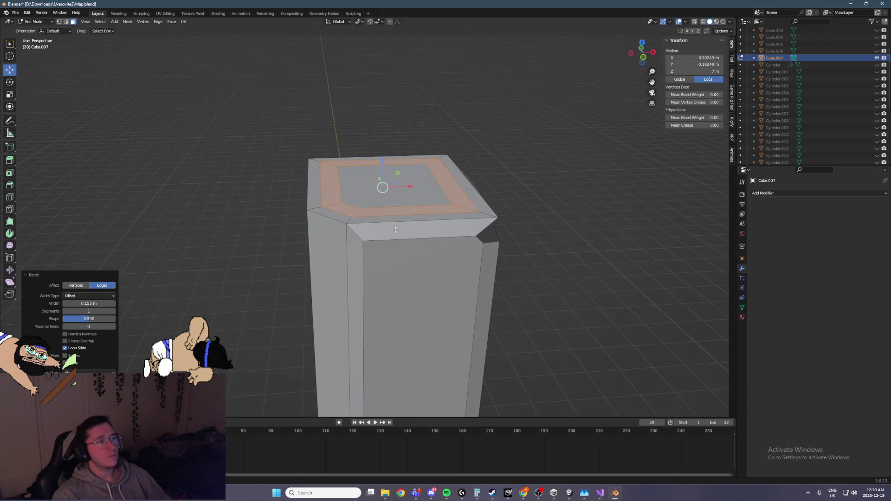
{"action": "mouse_move", "coordinate": [468, 207]}
{"action": "middle_mouse_down"}
{"action": "mouse_move", "coordinate": [418, 195]}
{"action": "mouse_move", "coordinate": [341, 211]}
{"action": "mouse_move", "coordinate": [368, 206]}
{"action": "middle_mouse_up"}
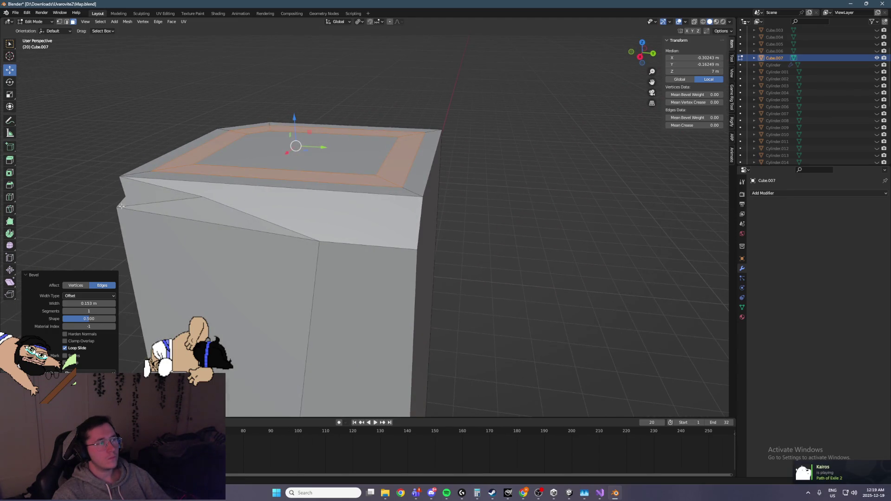
{"action": "left_click", "coordinate": [59, 22]}
Step: Chip two top corners by sliding one vertex along X and another along Y
{"action": "middle_click_drag", "start_coordinate": [441, 181], "coordinate": [509, 176]}
{"action": "left_click", "coordinate": [583, 183]}
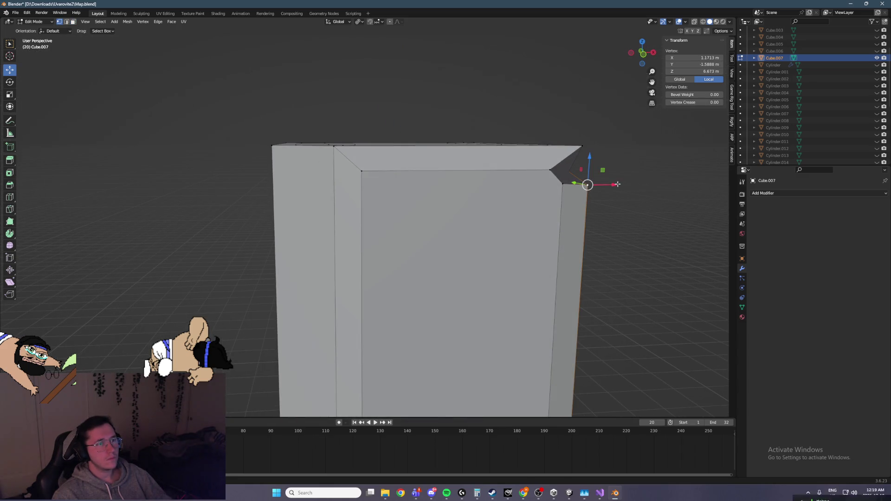
{"action": "key", "text": "g"}
{"action": "key", "text": "x"}
{"action": "left_click", "coordinate": [587, 190]}
{"action": "middle_click_drag", "start_coordinate": [587, 190], "coordinate": [556, 192]}
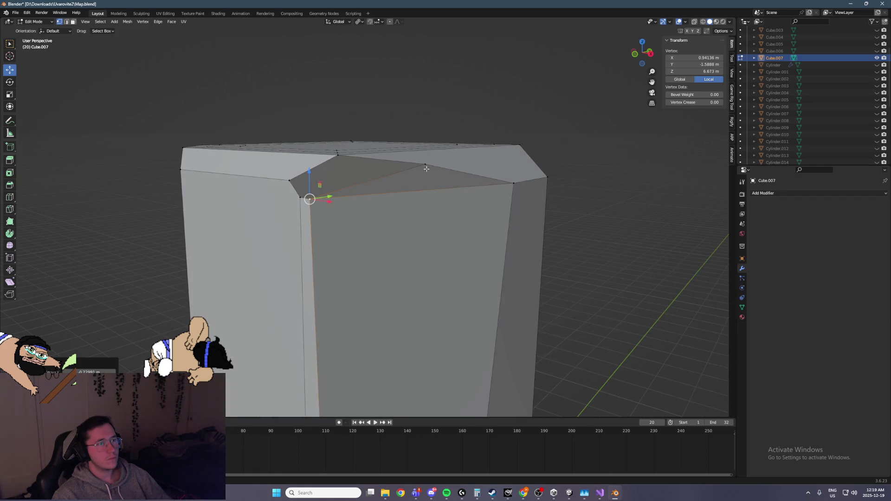
{"action": "left_click", "coordinate": [427, 168]}
{"action": "key", "text": "KP_3"}
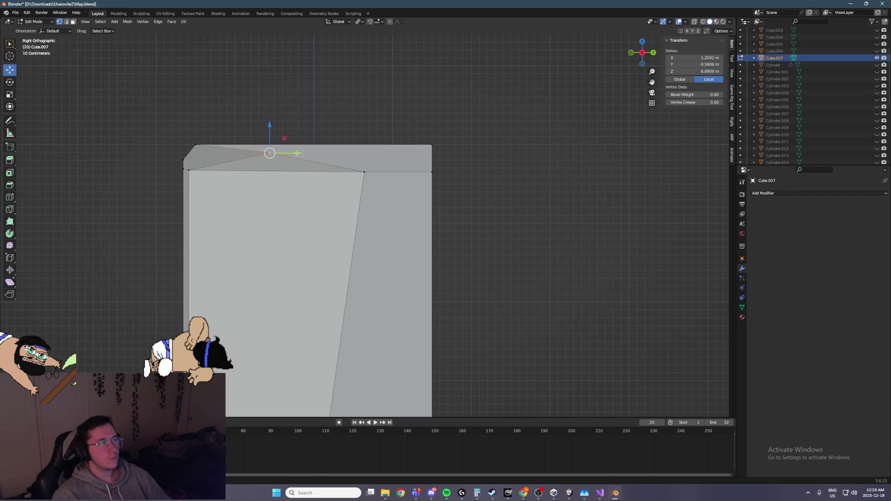
{"action": "key", "text": "g"}
{"action": "key", "text": "y"}
{"action": "left_click", "coordinate": [226, 153]}
{"action": "middle_click_drag", "start_coordinate": [226, 153], "coordinate": [294, 164]}
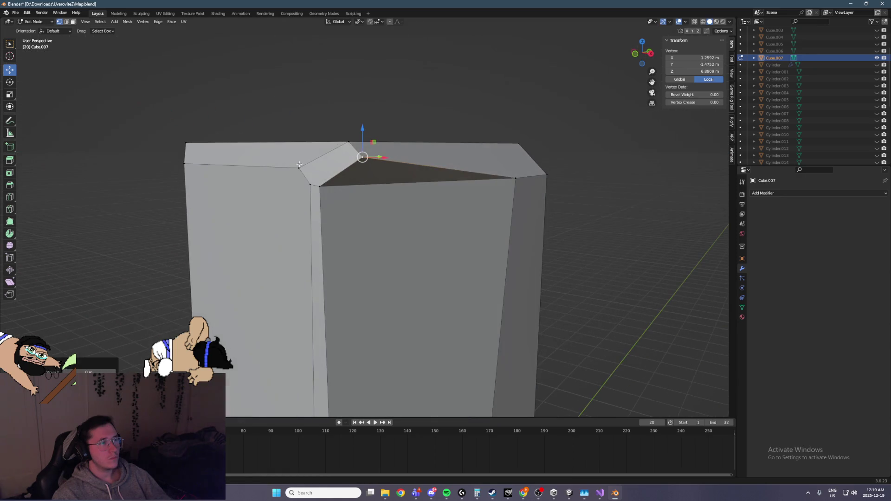
Step: Chip the front top corners by moving two vertices along X and one along Y
{"action": "middle_click_drag", "start_coordinate": [510, 183], "coordinate": [506, 162]}
{"action": "left_click", "coordinate": [510, 159]}
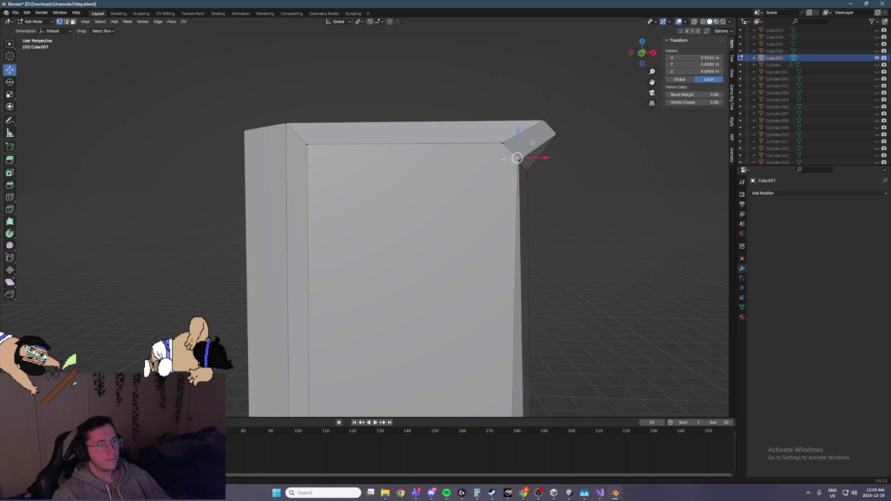
{"action": "key", "text": "g"}
{"action": "key", "text": "x"}
{"action": "left_click", "coordinate": [444, 143]}
{"action": "left_click", "coordinate": [519, 158]}
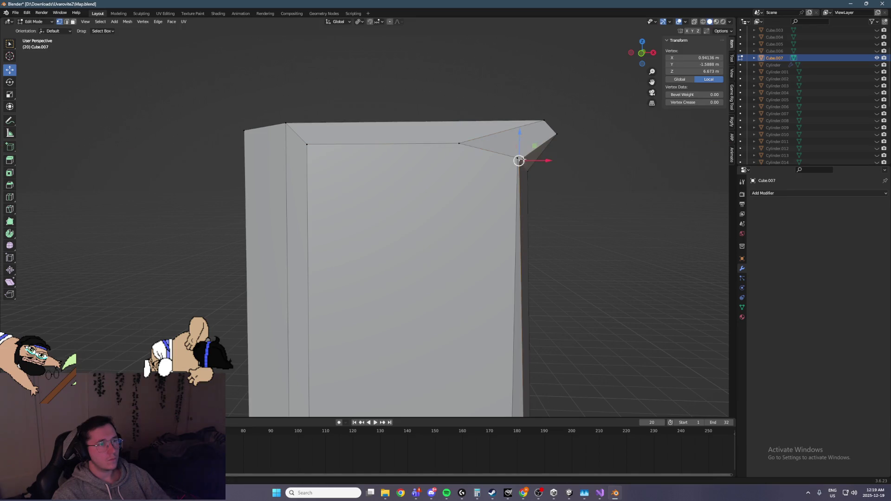
{"action": "key", "text": "g"}
{"action": "key", "text": "x"}
{"action": "left_click", "coordinate": [501, 158]}
{"action": "mouse_move", "coordinate": [501, 158]}
{"action": "middle_mouse_down"}
{"action": "mouse_move", "coordinate": [372, 185]}
{"action": "mouse_move", "coordinate": [337, 176]}
{"action": "middle_mouse_up"}
{"action": "key", "text": "g"}
{"action": "key", "text": "y"}
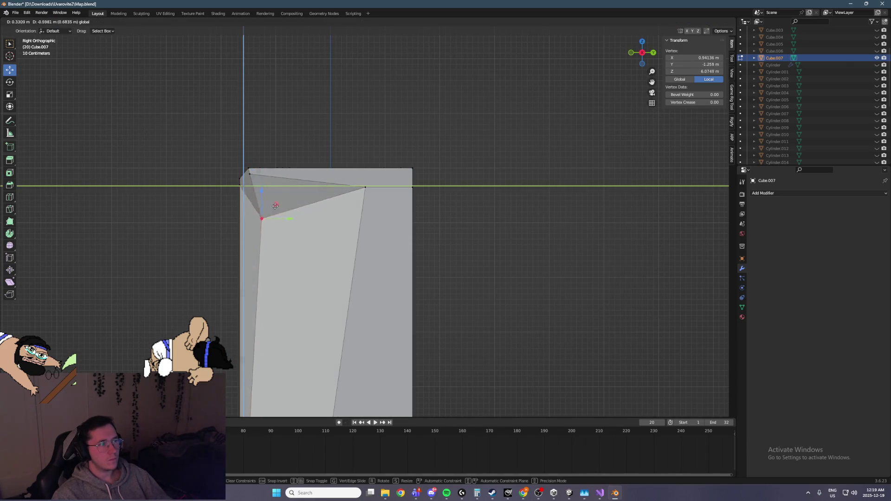
{"action": "left_click", "coordinate": [297, 223]}
{"action": "middle_click_drag", "start_coordinate": [297, 223], "coordinate": [330, 229]}
{"action": "mouse_move", "coordinate": [380, 231]}
{"action": "middle_mouse_down"}
{"action": "mouse_move", "coordinate": [439, 232]}
{"action": "mouse_move", "coordinate": [375, 223]}
{"action": "middle_mouse_up"}
Step: Delete the stray triangular face with X > Faces and save Map.blend
{"action": "left_click", "coordinate": [73, 23]}
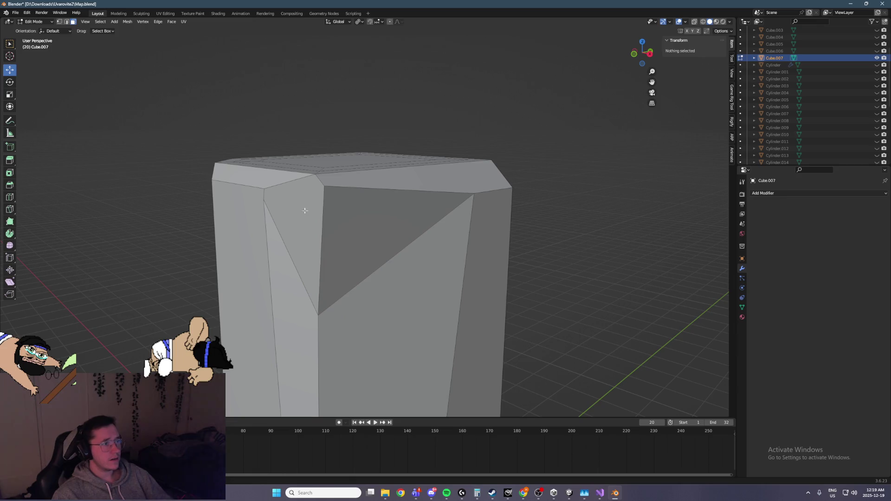
{"action": "left_click", "coordinate": [378, 229]}
{"action": "left_click", "coordinate": [297, 195]}
{"action": "key", "text": "x"}
{"action": "left_click", "coordinate": [285, 221]}
{"action": "key", "text": "ctrl+z"}
{"action": "key", "text": "x"}
{"action": "left_click", "coordinate": [276, 238]}
{"action": "key", "text": "ctrl+s"}
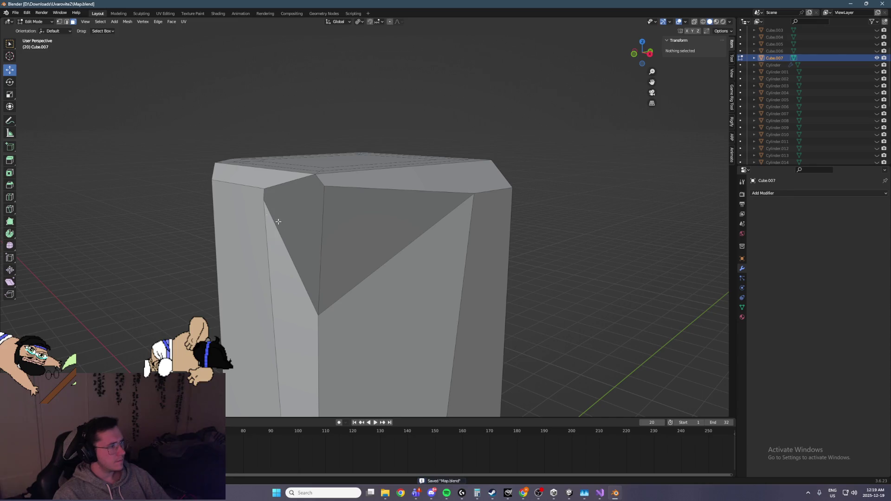
Step: Select the triangular face at the chipped corner and save Map.blend again
{"action": "middle_click_drag", "start_coordinate": [250, 153], "coordinate": [270, 161]}
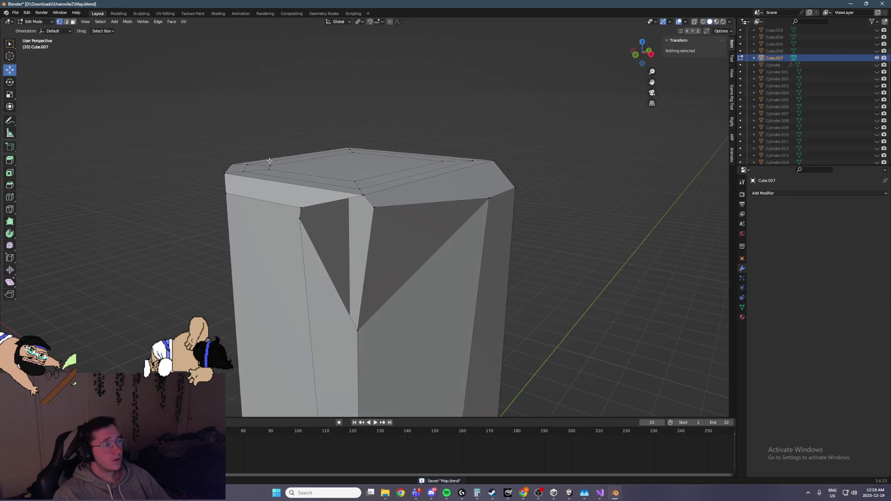
{"action": "left_click", "coordinate": [296, 222]}
{"action": "left_click", "coordinate": [365, 197], "text": "shift"}
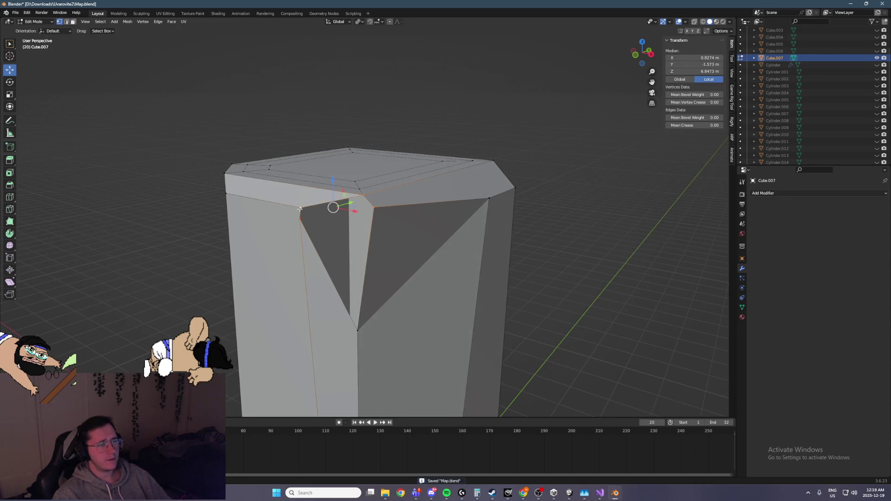
{"action": "left_click", "coordinate": [363, 195], "text": "shift"}
{"action": "left_click", "coordinate": [366, 320], "text": "shift"}
{"action": "mouse_move", "coordinate": [474, 294]}
{"action": "middle_mouse_down"}
{"action": "mouse_move", "coordinate": [445, 272]}
{"action": "mouse_move", "coordinate": [473, 284]}
{"action": "mouse_move", "coordinate": [487, 279]}
{"action": "mouse_move", "coordinate": [391, 247]}
{"action": "mouse_move", "coordinate": [358, 268]}
{"action": "middle_mouse_up"}
{"action": "scroll", "coordinate": [371, 263], "scroll_direction": "down", "scroll_amount": 5}
{"action": "scroll", "coordinate": [358, 268], "scroll_direction": "up", "scroll_amount": 8}
{"action": "key", "text": "ctrl+s"}
Step: Select the left, top, right and front bevel strips around the pillar's top
{"action": "middle_click_drag", "start_coordinate": [472, 265], "coordinate": [390, 264]}
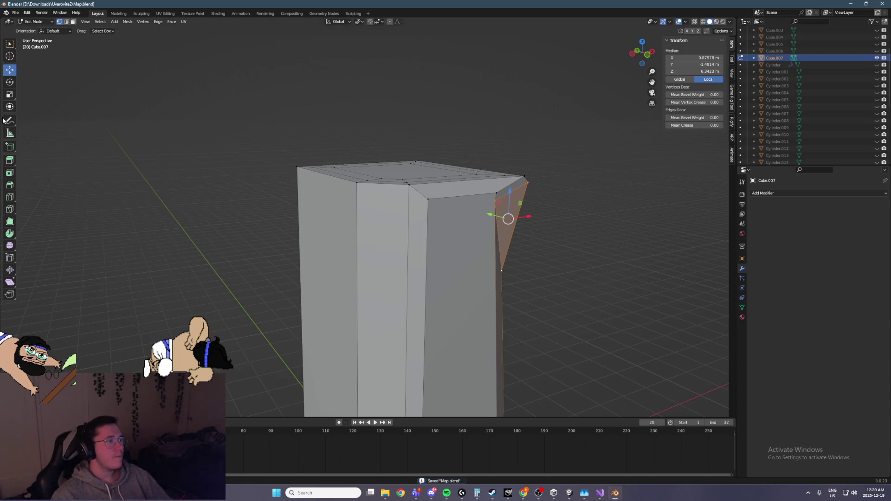
{"action": "middle_click_drag", "start_coordinate": [300, 155], "coordinate": [295, 193]}
{"action": "scroll", "coordinate": [294, 194], "scroll_direction": "up", "scroll_amount": 3}
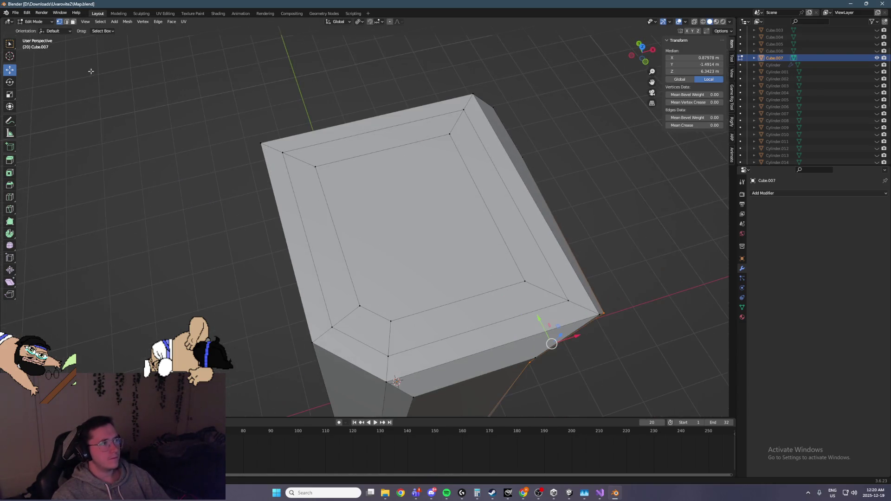
{"action": "left_click", "coordinate": [418, 223]}
{"action": "middle_click_drag", "start_coordinate": [417, 223], "coordinate": [287, 188]}
{"action": "left_click", "coordinate": [289, 148]}
{"action": "middle_click_drag", "start_coordinate": [290, 148], "coordinate": [284, 142]}
{"action": "key", "text": "alt+a"}
{"action": "left_click", "coordinate": [284, 142], "text": "alt"}
{"action": "key", "text": "ctrl+z"}
{"action": "key", "text": "ctrl+z"}
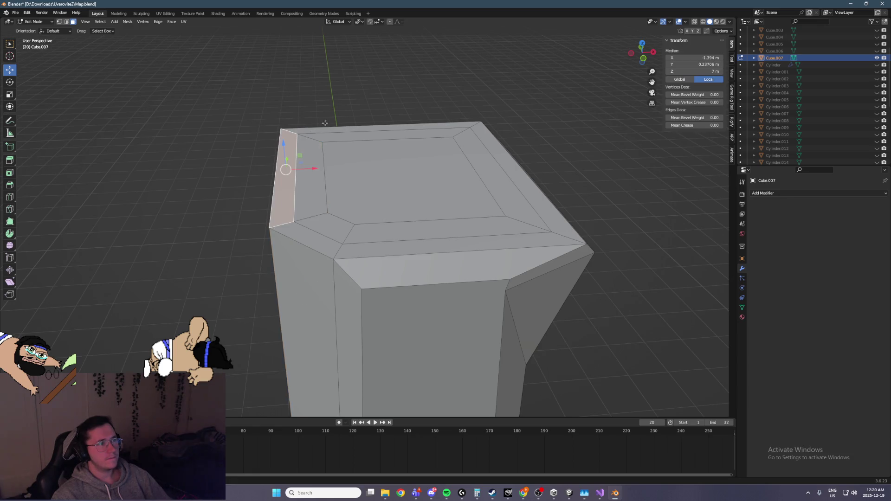
{"action": "left_click", "coordinate": [339, 127], "text": "alt"}
{"action": "left_click", "coordinate": [526, 199], "text": "alt+shift"}
{"action": "left_click", "coordinate": [544, 235], "text": "alt+shift"}
Step: Lower the bevel ring about 0.19 m along Z and add the front bevel face
{"action": "middle_click_drag", "start_coordinate": [544, 236], "coordinate": [400, 200]}
{"action": "left_click_drag", "start_coordinate": [377, 136], "coordinate": [377, 152]}
{"action": "mouse_move", "coordinate": [552, 185]}
{"action": "middle_mouse_down"}
{"action": "mouse_move", "coordinate": [514, 189]}
{"action": "mouse_move", "coordinate": [559, 159]}
{"action": "mouse_move", "coordinate": [502, 280]}
{"action": "middle_mouse_up"}
{"action": "left_click", "coordinate": [502, 281], "text": "shift"}
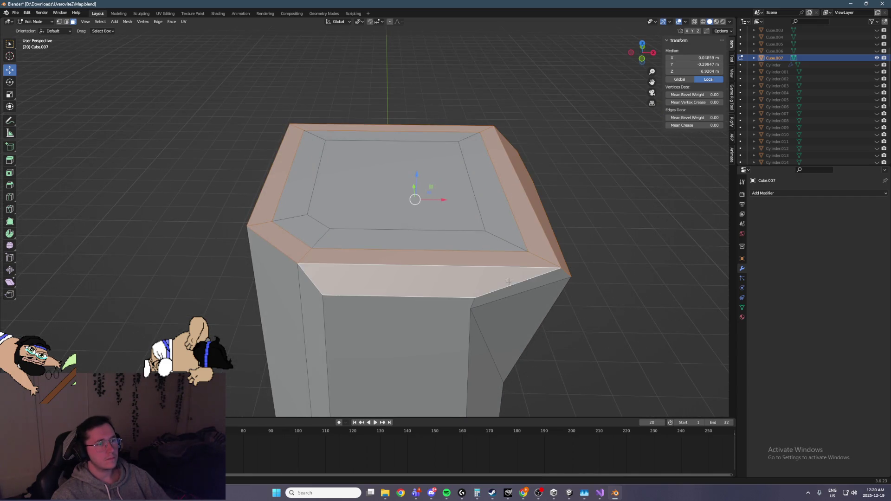
Step: Add the small corner bevel face and lower the selected faces along Z
{"action": "left_click", "coordinate": [543, 280], "text": "shift"}
{"action": "key", "text": "g"}
{"action": "key", "text": "z"}
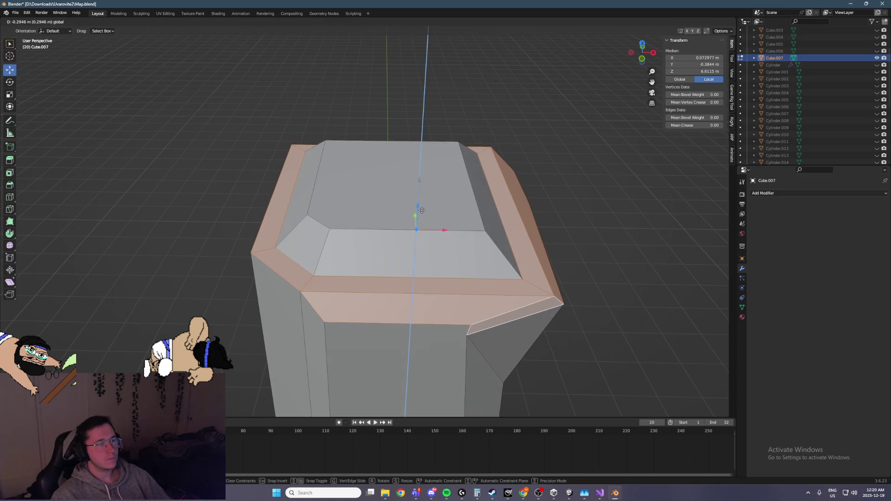
{"action": "left_click", "coordinate": [378, 220]}
Step: Lower the thin bevel face and upper-right bevel face along Z
{"action": "left_click", "coordinate": [379, 199]}
{"action": "mouse_move", "coordinate": [379, 168]}
{"action": "middle_mouse_down"}
{"action": "mouse_move", "coordinate": [347, 145]}
{"action": "mouse_move", "coordinate": [433, 178]}
{"action": "middle_mouse_up"}
{"action": "left_click", "coordinate": [348, 145]}
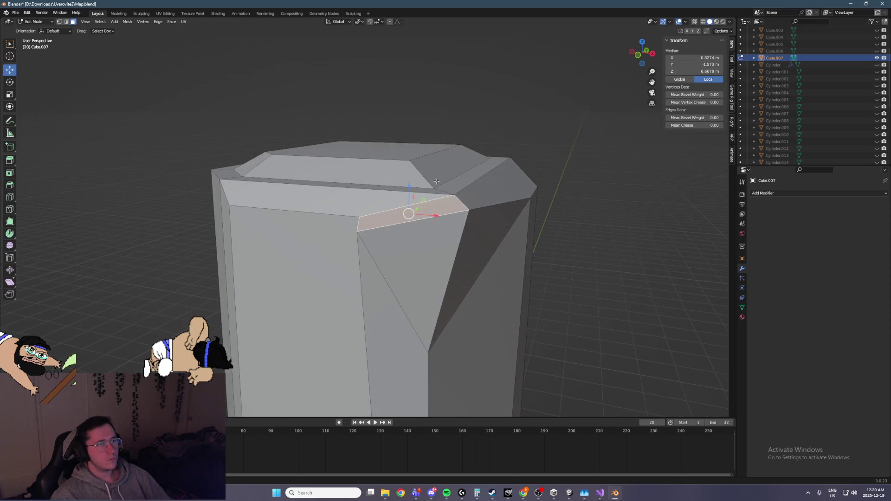
{"action": "left_click", "coordinate": [469, 200], "text": "shift"}
{"action": "key", "text": "g"}
{"action": "key", "text": "z"}
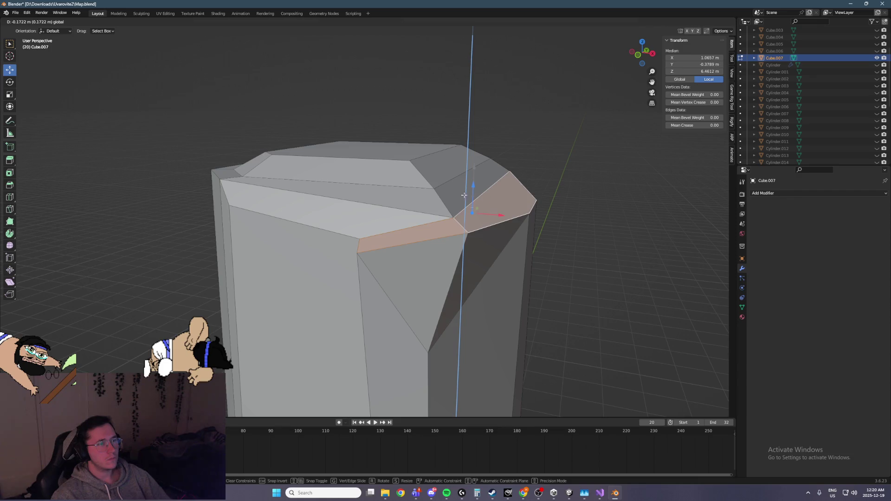
{"action": "key", "text": "Escape"}
{"action": "left_click", "coordinate": [478, 158]}
Step: Raise another rim face about 0.14 m along Z
{"action": "key", "text": "g"}
{"action": "key", "text": "z"}
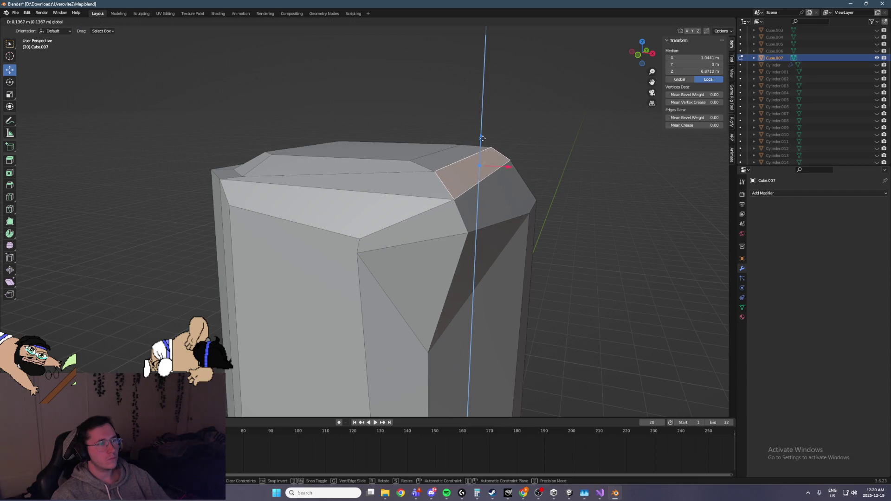
{"action": "left_click", "coordinate": [483, 138]}
{"action": "scroll", "coordinate": [390, 167], "scroll_direction": "down", "scroll_amount": 6}
{"action": "mouse_move", "coordinate": [389, 167]}
{"action": "middle_mouse_down"}
{"action": "mouse_move", "coordinate": [454, 166]}
{"action": "mouse_move", "coordinate": [406, 249]}
{"action": "mouse_move", "coordinate": [342, 247]}
{"action": "middle_mouse_up"}
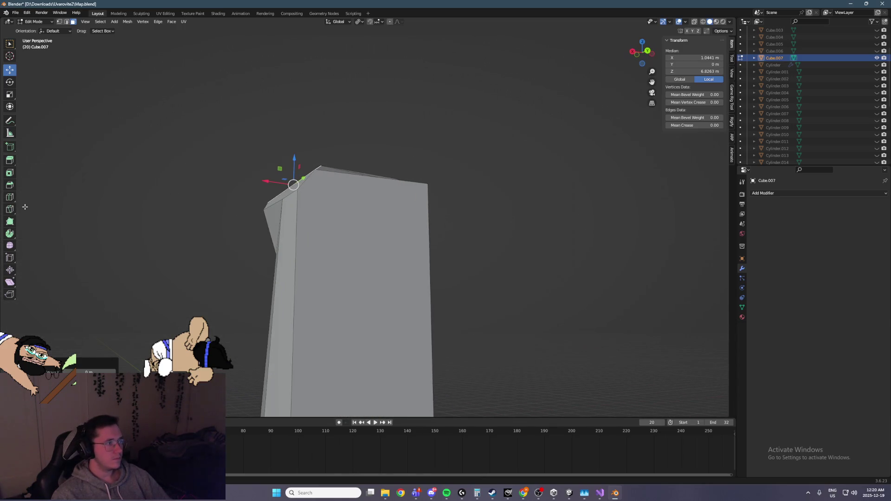
{"action": "left_click", "coordinate": [9, 173]}
Step: Inset the large front face and scale the inset along its height
{"action": "left_click", "coordinate": [351, 274]}
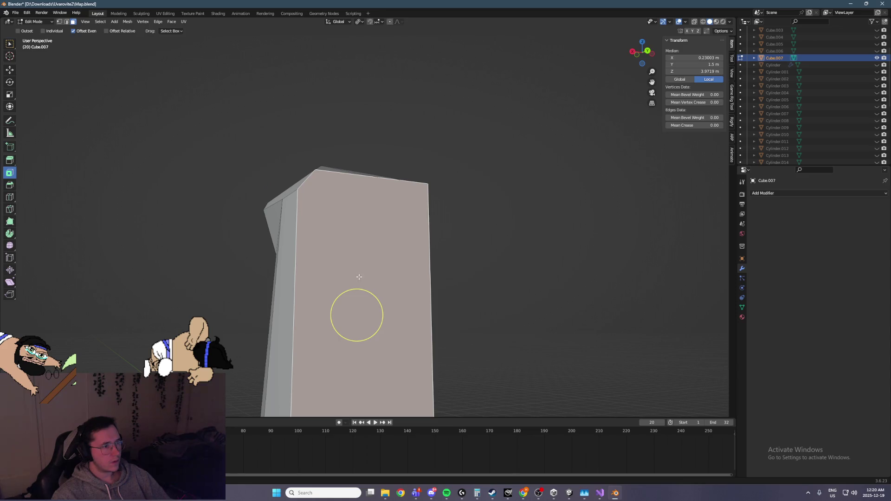
{"action": "mouse_move", "coordinate": [362, 333]}
{"action": "left_mouse_down"}
{"action": "mouse_move", "coordinate": [359, 303]}
{"action": "mouse_move", "coordinate": [358, 313]}
{"action": "left_mouse_up"}
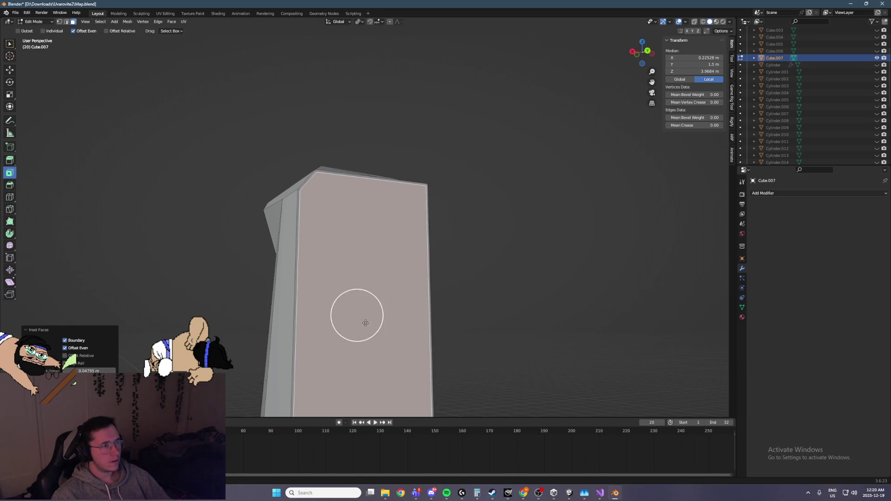
{"action": "middle_click_drag", "start_coordinate": [358, 313], "coordinate": [409, 324]}
{"action": "middle_click_drag", "start_coordinate": [388, 277], "coordinate": [370, 278]}
{"action": "left_click_drag", "start_coordinate": [369, 279], "coordinate": [360, 289]}
{"action": "mouse_move", "coordinate": [360, 288]}
{"action": "middle_mouse_down"}
{"action": "mouse_move", "coordinate": [420, 268]}
{"action": "mouse_move", "coordinate": [346, 251]}
{"action": "middle_mouse_up"}
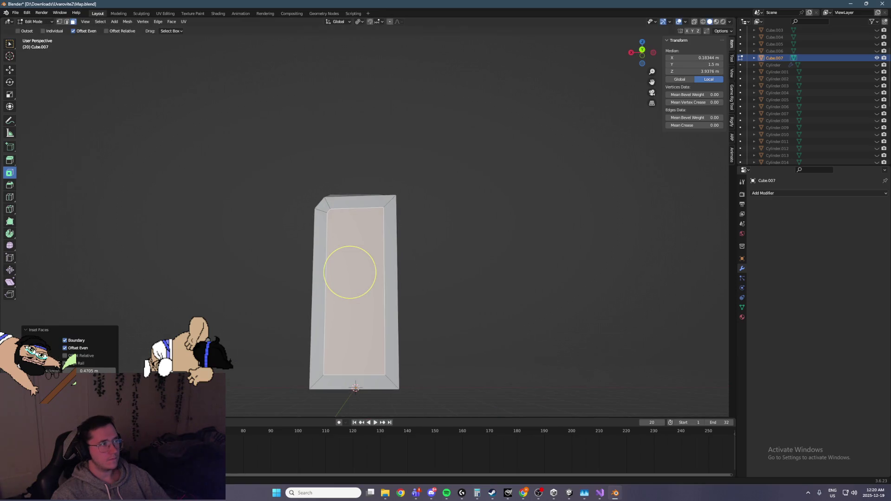
{"action": "left_click", "coordinate": [10, 95]}
{"action": "left_click_drag", "start_coordinate": [348, 246], "coordinate": [348, 260]}
{"action": "scroll", "coordinate": [342, 190], "scroll_direction": "up", "scroll_amount": 3}
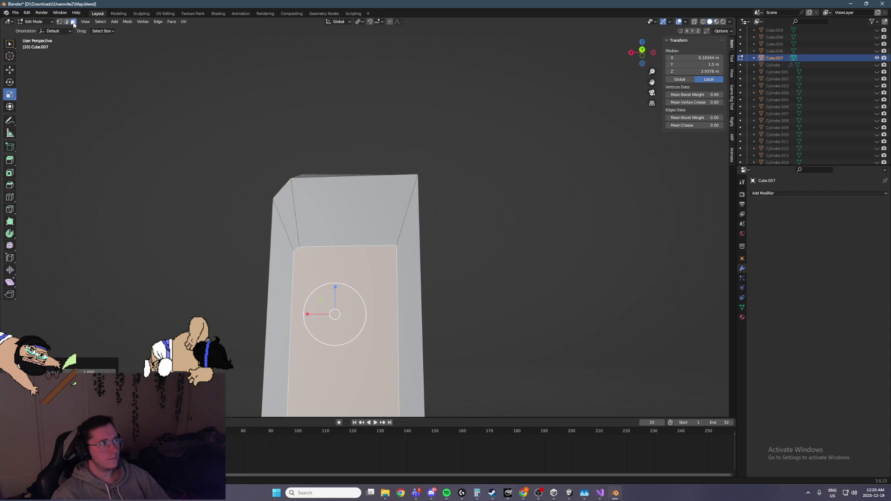
Step: Bevel the edges of the pillar's top face
{"action": "left_click", "coordinate": [309, 189]}
{"action": "left_click", "coordinate": [9, 185]}
{"action": "left_click_drag", "start_coordinate": [352, 199], "coordinate": [349, 186]}
{"action": "mouse_move", "coordinate": [349, 186]}
{"action": "middle_mouse_down"}
{"action": "mouse_move", "coordinate": [378, 214]}
{"action": "mouse_move", "coordinate": [367, 200]}
{"action": "middle_mouse_up"}
Step: Inset the front face again by 0.2296 m
{"action": "left_click", "coordinate": [379, 214]}
{"action": "left_click", "coordinate": [10, 172]}
{"action": "left_click_drag", "start_coordinate": [351, 238], "coordinate": [345, 211]}
{"action": "middle_click_drag", "start_coordinate": [346, 211], "coordinate": [207, 135]}
Step: Push the inset face back along Y to recess it
{"action": "key", "text": "shift+space"}
{"action": "key", "text": "g"}
{"action": "mouse_move", "coordinate": [399, 221]}
{"action": "middle_mouse_down"}
{"action": "mouse_move", "coordinate": [277, 145]}
{"action": "mouse_move", "coordinate": [297, 154]}
{"action": "middle_mouse_up"}
{"action": "left_click_drag", "start_coordinate": [408, 230], "coordinate": [399, 227]}
{"action": "middle_click_drag", "start_coordinate": [400, 227], "coordinate": [325, 223]}
{"action": "left_click_drag", "start_coordinate": [320, 232], "coordinate": [320, 320]}
{"action": "key", "text": "ctrl+z"}
Step: Slide the recess's top edge inward along Y to slope the upper frame
{"action": "left_click", "coordinate": [66, 21]}
{"action": "left_click", "coordinate": [301, 259]}
{"action": "middle_click_drag", "start_coordinate": [302, 259], "coordinate": [302, 269]}
{"action": "left_click_drag", "start_coordinate": [302, 269], "coordinate": [314, 269]}
{"action": "mouse_move", "coordinate": [314, 269]}
{"action": "middle_mouse_down"}
{"action": "mouse_move", "coordinate": [376, 258]}
{"action": "mouse_move", "coordinate": [421, 280]}
{"action": "mouse_move", "coordinate": [334, 152]}
{"action": "middle_mouse_up"}
{"action": "scroll", "coordinate": [298, 162], "scroll_direction": "down", "scroll_amount": 3}
{"action": "left_click", "coordinate": [345, 232]}
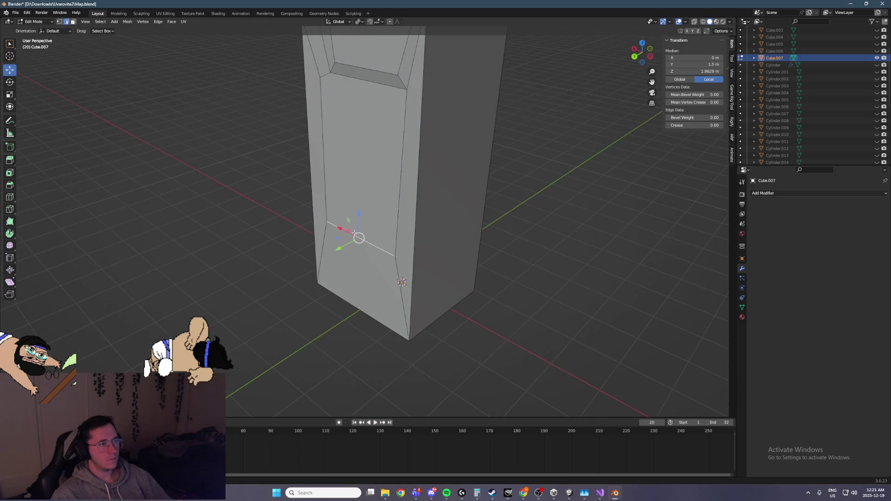
Step: Inset the selected recess geometry
{"action": "middle_click_drag", "start_coordinate": [346, 233], "coordinate": [278, 153]}
{"action": "scroll", "coordinate": [204, 114], "scroll_direction": "up", "scroll_amount": 2}
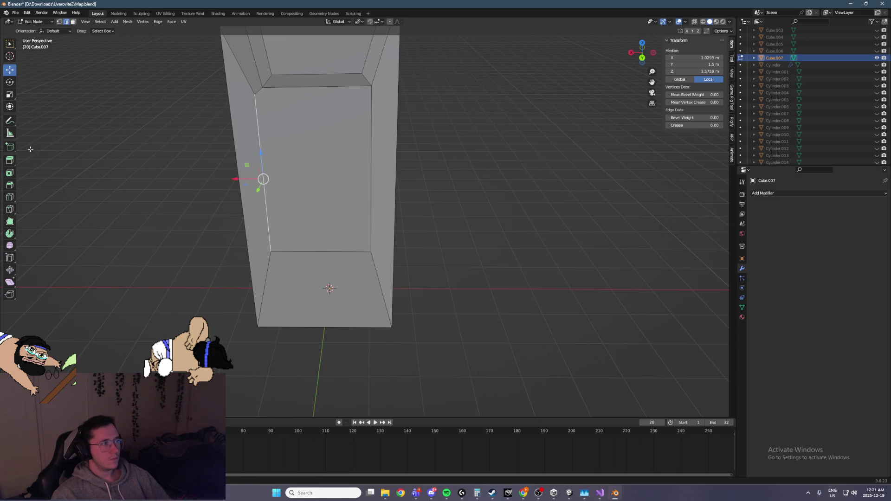
{"action": "left_click", "coordinate": [10, 197]}
{"action": "left_click", "coordinate": [9, 173]}
{"action": "mouse_move", "coordinate": [264, 179]}
{"action": "left_mouse_down"}
{"action": "mouse_move", "coordinate": [276, 198]}
{"action": "mouse_move", "coordinate": [253, 207]}
{"action": "left_mouse_up"}
{"action": "left_click", "coordinate": [371, 226]}
Step: Bevel the selection and widen a bevel on a new edge of the block
{"action": "left_click", "coordinate": [10, 187]}
{"action": "mouse_move", "coordinate": [253, 207]}
{"action": "middle_mouse_down"}
{"action": "mouse_move", "coordinate": [219, 193]}
{"action": "mouse_move", "coordinate": [297, 214]}
{"action": "middle_mouse_up"}
{"action": "scroll", "coordinate": [219, 193], "scroll_direction": "down", "scroll_amount": 5}
{"action": "left_click", "coordinate": [302, 215]}
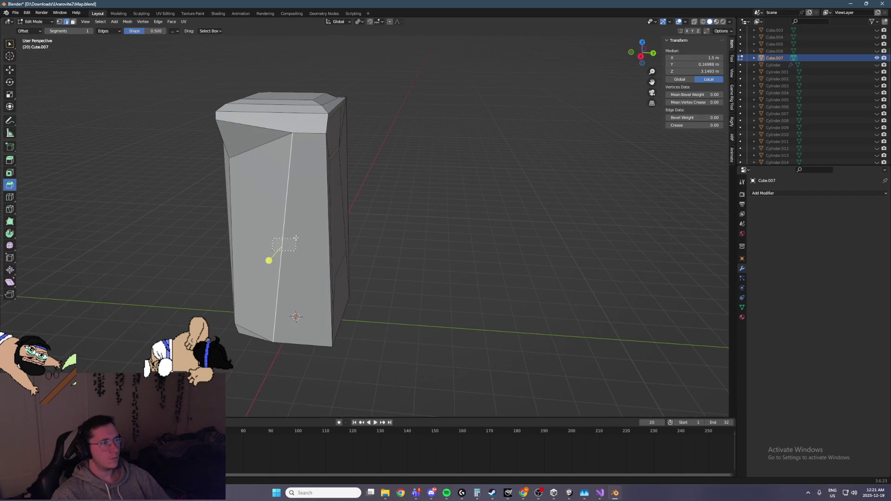
{"action": "left_click_drag", "start_coordinate": [267, 265], "coordinate": [331, 231]}
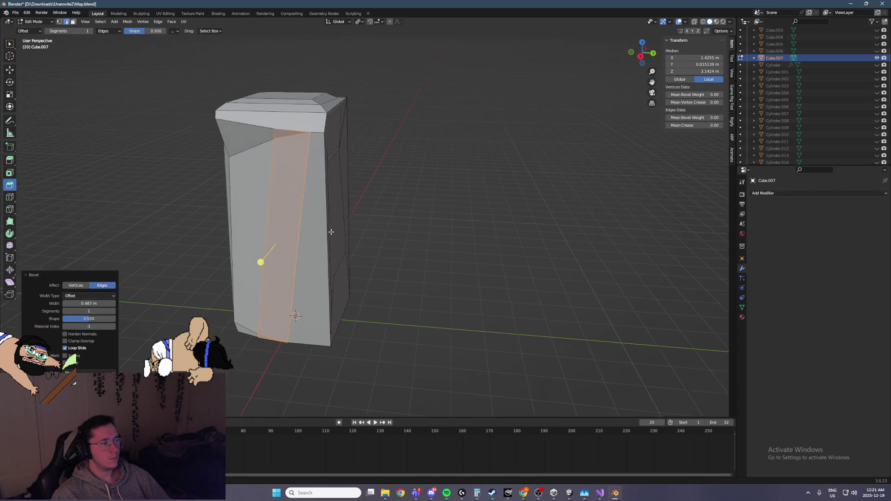
{"action": "middle_click_drag", "start_coordinate": [331, 230], "coordinate": [283, 212]}
Step: Add a single loop cut around the pillar, then undo it
{"action": "mouse_move", "coordinate": [180, 135]}
{"action": "middle_mouse_down"}
{"action": "mouse_move", "coordinate": [216, 145]}
{"action": "mouse_move", "coordinate": [394, 151]}
{"action": "mouse_move", "coordinate": [94, 173]}
{"action": "middle_mouse_up"}
{"action": "left_click", "coordinate": [12, 198]}
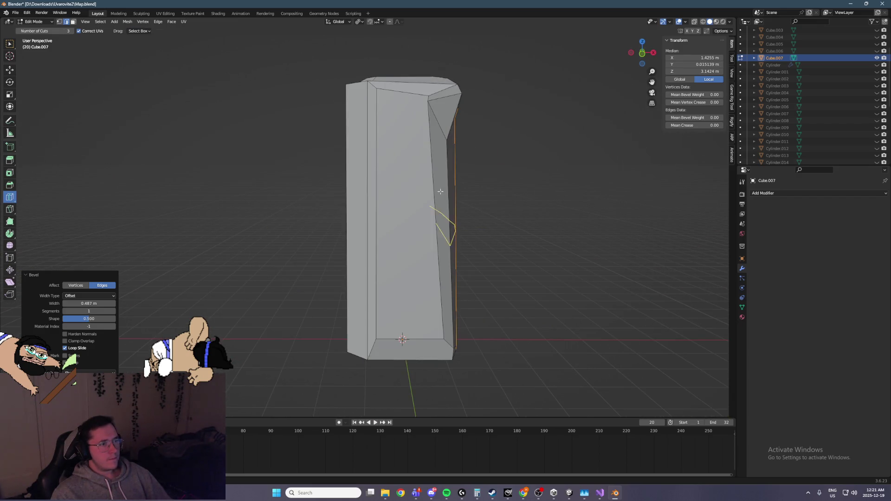
{"action": "mouse_move", "coordinate": [487, 216]}
{"action": "middle_mouse_down"}
{"action": "mouse_move", "coordinate": [491, 207]}
{"action": "mouse_move", "coordinate": [418, 212]}
{"action": "middle_mouse_up"}
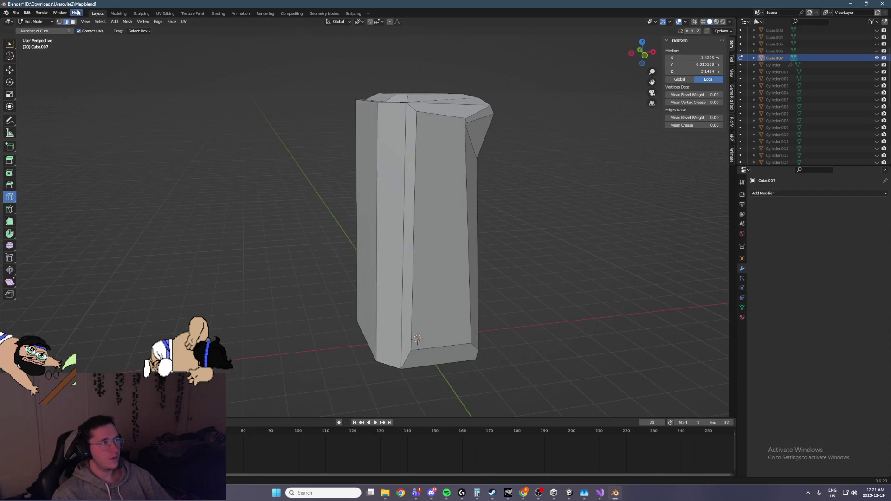
{"action": "key", "text": "Return"}
{"action": "left_click", "coordinate": [384, 223]}
{"action": "mouse_move", "coordinate": [484, 213]}
{"action": "middle_mouse_down"}
{"action": "mouse_move", "coordinate": [449, 222]}
{"action": "mouse_move", "coordinate": [464, 199]}
{"action": "mouse_move", "coordinate": [460, 181]}
{"action": "mouse_move", "coordinate": [579, 168]}
{"action": "mouse_move", "coordinate": [492, 155]}
{"action": "mouse_move", "coordinate": [547, 148]}
{"action": "mouse_move", "coordinate": [397, 135]}
{"action": "mouse_move", "coordinate": [422, 153]}
{"action": "mouse_move", "coordinate": [350, 171]}
{"action": "mouse_move", "coordinate": [466, 180]}
{"action": "middle_mouse_up"}
{"action": "key", "text": "ctrl+z"}
Step: Save Map.blend and clear the current selection
{"action": "key", "text": "ctrl+s"}
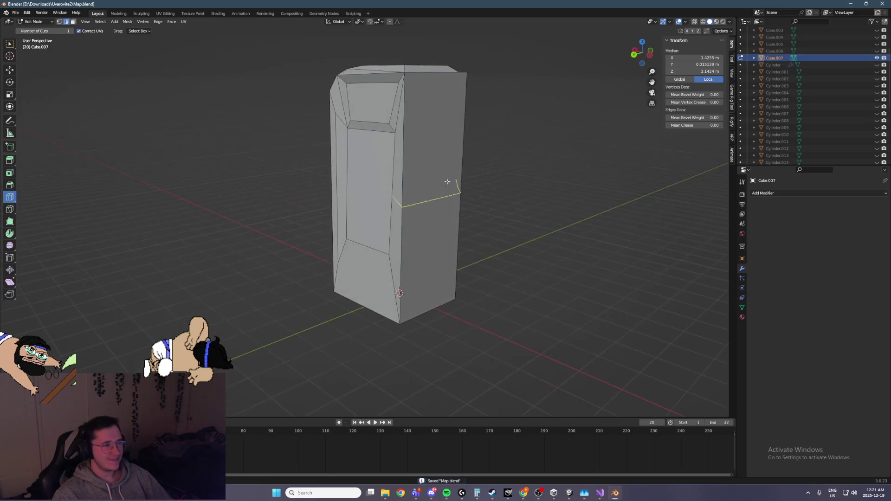
{"action": "middle_click_drag", "start_coordinate": [341, 174], "coordinate": [18, 154]}
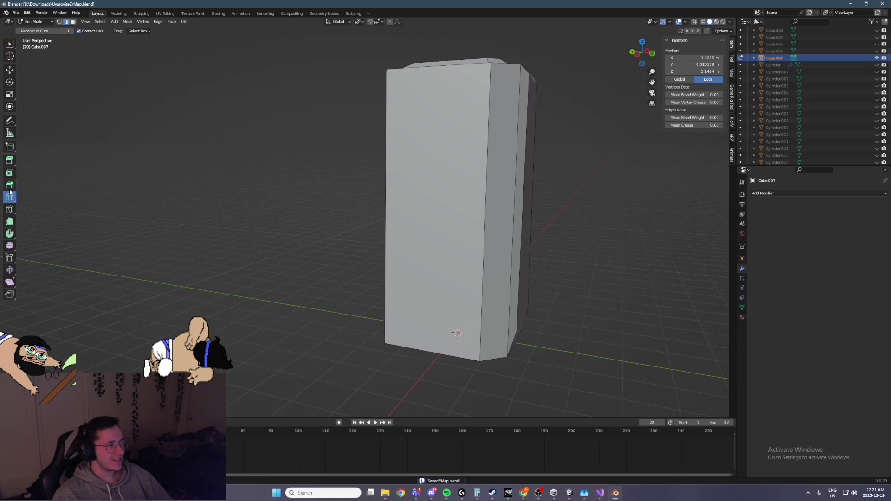
{"action": "left_click", "coordinate": [10, 173]}
{"action": "left_click", "coordinate": [469, 209]}
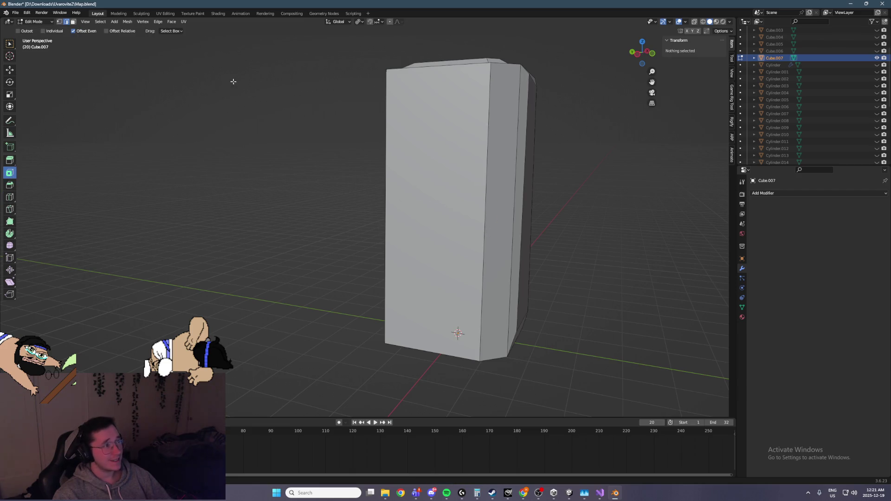
Step: Inset the pillar's large front face by about 0.24 m and raise the inset panel higher
{"action": "left_click", "coordinate": [474, 212]}
{"action": "left_click", "coordinate": [433, 215]}
{"action": "mouse_move", "coordinate": [434, 233]}
{"action": "left_mouse_down"}
{"action": "mouse_move", "coordinate": [436, 215]}
{"action": "mouse_move", "coordinate": [409, 204]}
{"action": "left_mouse_up"}
{"action": "scroll", "coordinate": [256, 139], "scroll_direction": "down", "scroll_amount": 4}
{"action": "left_click", "coordinate": [10, 95]}
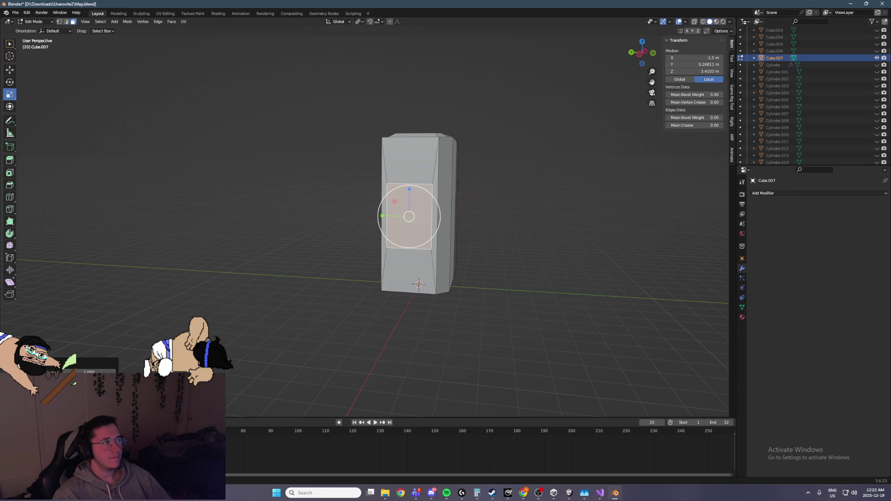
{"action": "left_click", "coordinate": [11, 70]}
{"action": "left_click_drag", "start_coordinate": [409, 188], "coordinate": [409, 160]}
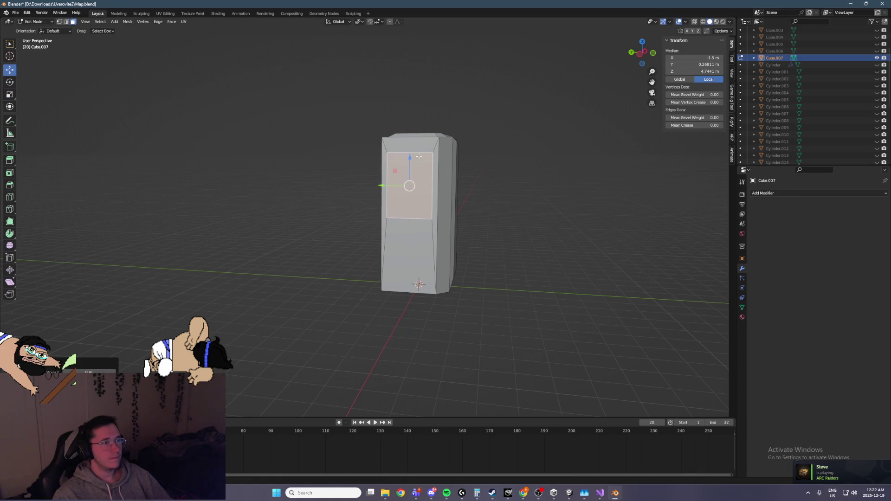
{"action": "scroll", "coordinate": [421, 156], "scroll_direction": "up", "scroll_amount": 3}
{"action": "middle_click_drag", "start_coordinate": [421, 155], "coordinate": [479, 153]}
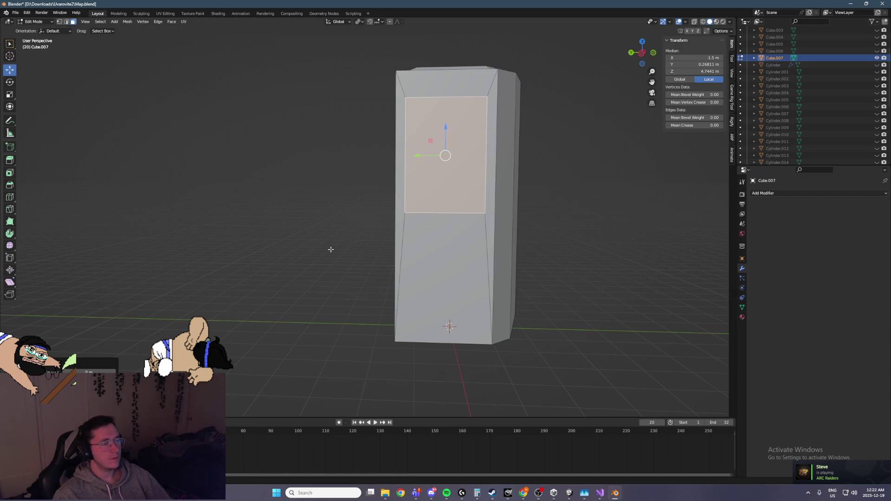
Step: Delete the lower front face's edges, then undo back to the inset front face
{"action": "left_click", "coordinate": [450, 278]}
{"action": "key", "text": "x"}
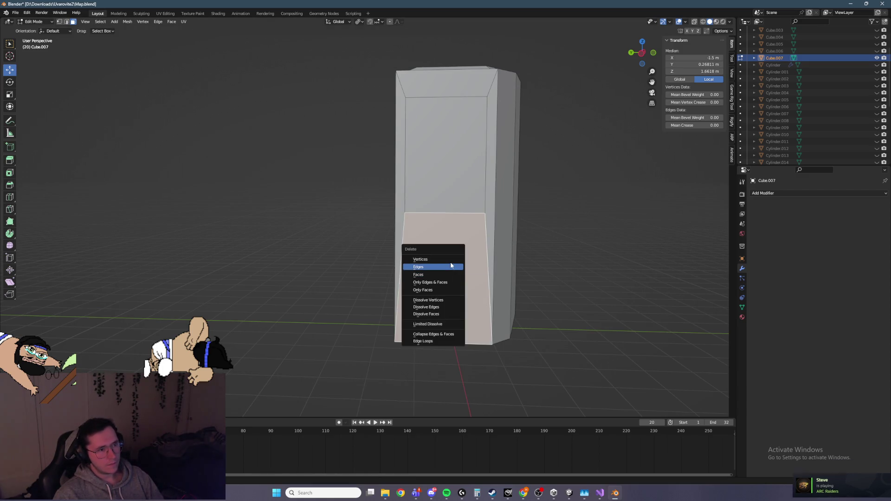
{"action": "left_click", "coordinate": [447, 267]}
{"action": "key", "text": "ctrl+z"}
{"action": "key", "text": "ctrl+z"}
{"action": "key", "text": "ctrl+z"}
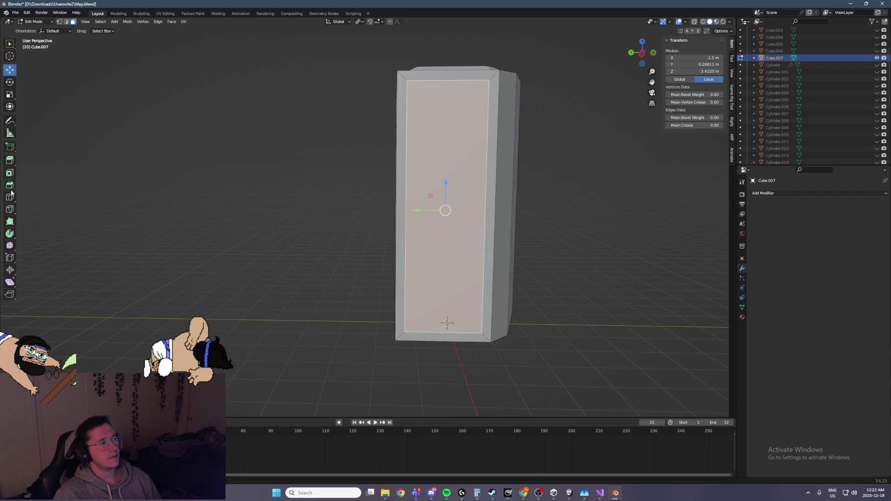
{"action": "key", "text": "ctrl+z"}
Step: Bevel one vertical corner edge of the pillar with a 0.491 m single-segment chamfer
{"action": "mouse_move", "coordinate": [359, 237]}
{"action": "middle_mouse_down"}
{"action": "mouse_move", "coordinate": [460, 197]}
{"action": "mouse_move", "coordinate": [107, 153]}
{"action": "middle_mouse_up"}
{"action": "scroll", "coordinate": [439, 186], "scroll_direction": "up", "scroll_amount": 3}
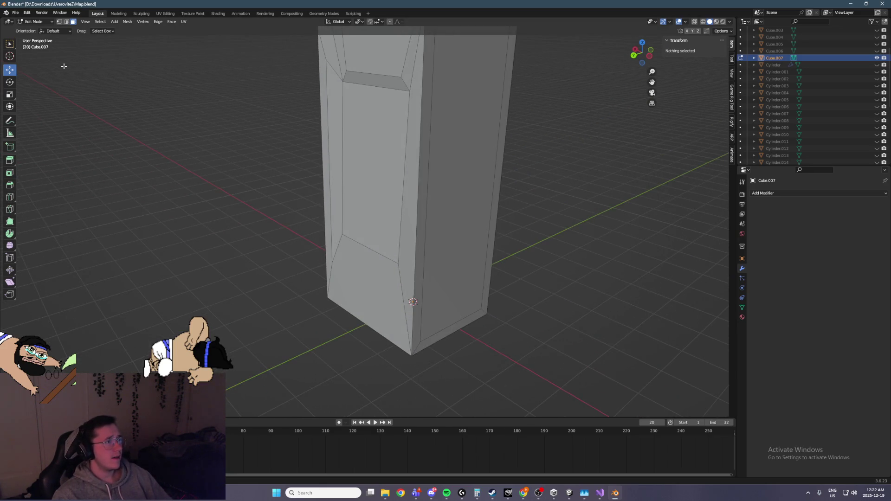
{"action": "left_click", "coordinate": [420, 233]}
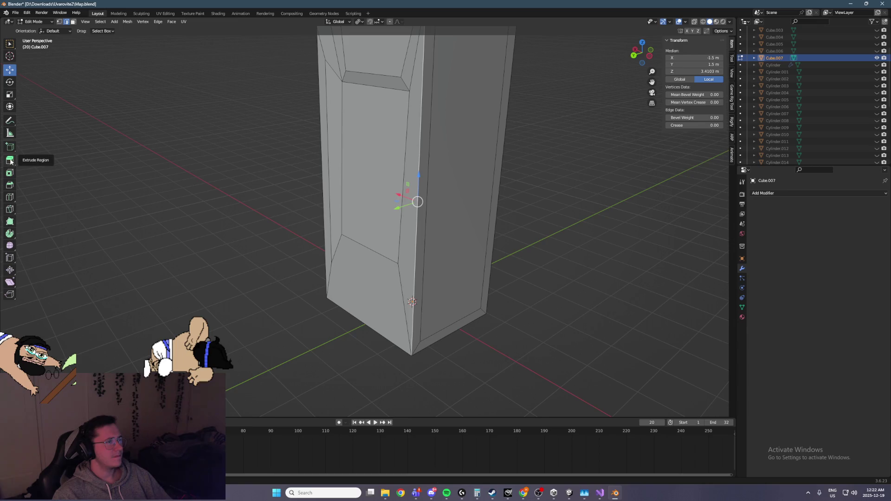
{"action": "left_click", "coordinate": [9, 184]}
{"action": "middle_click_drag", "start_coordinate": [394, 208], "coordinate": [412, 191]}
{"action": "mouse_move", "coordinate": [412, 191]}
{"action": "left_mouse_down"}
{"action": "mouse_move", "coordinate": [451, 195]}
{"action": "mouse_move", "coordinate": [468, 213]}
{"action": "mouse_move", "coordinate": [436, 185]}
{"action": "mouse_move", "coordinate": [460, 193]}
{"action": "mouse_move", "coordinate": [444, 185]}
{"action": "mouse_move", "coordinate": [446, 176]}
{"action": "left_mouse_up"}
{"action": "mouse_move", "coordinate": [447, 155]}
{"action": "middle_mouse_down"}
{"action": "mouse_move", "coordinate": [433, 244]}
{"action": "mouse_move", "coordinate": [394, 227]}
{"action": "mouse_move", "coordinate": [400, 220]}
{"action": "middle_mouse_up"}
{"action": "mouse_move", "coordinate": [408, 182]}
{"action": "middle_mouse_down"}
{"action": "mouse_move", "coordinate": [407, 268]}
{"action": "mouse_move", "coordinate": [468, 240]}
{"action": "mouse_move", "coordinate": [435, 236]}
{"action": "mouse_move", "coordinate": [434, 224]}
{"action": "mouse_move", "coordinate": [126, 102]}
{"action": "middle_mouse_up"}
{"action": "left_click", "coordinate": [453, 252]}
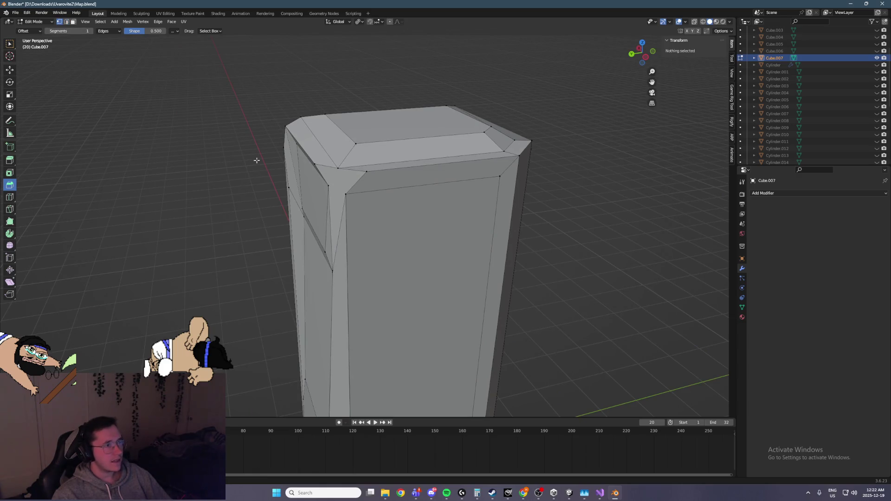
Step: Pull the front face's top-left corner vertex down and inward, undoing and redoing the move
{"action": "left_click", "coordinate": [346, 194]}
{"action": "middle_click_drag", "start_coordinate": [348, 195], "coordinate": [364, 186]}
{"action": "left_click", "coordinate": [10, 69]}
{"action": "left_click_drag", "start_coordinate": [324, 178], "coordinate": [353, 215]}
{"action": "middle_click_drag", "start_coordinate": [353, 216], "coordinate": [418, 197]}
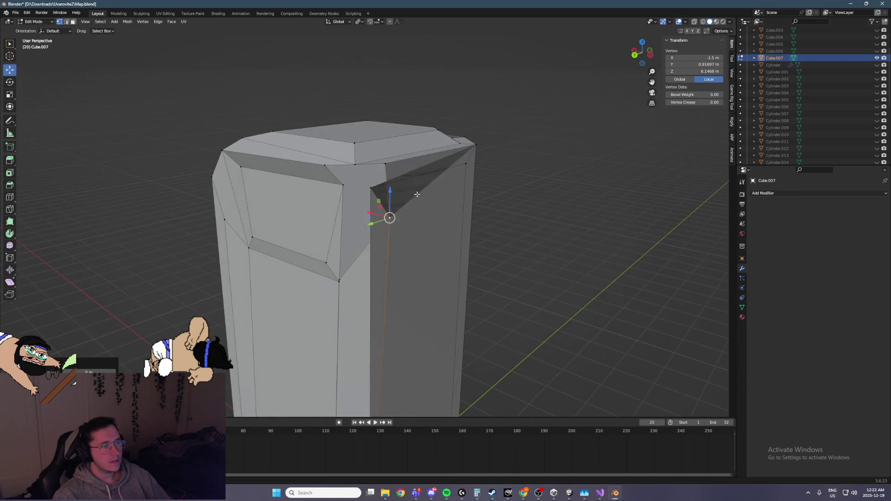
{"action": "scroll", "coordinate": [417, 196], "scroll_direction": "up", "scroll_amount": 2}
{"action": "key", "text": "ctrl+z"}
{"action": "middle_click_drag", "start_coordinate": [453, 159], "coordinate": [413, 148]}
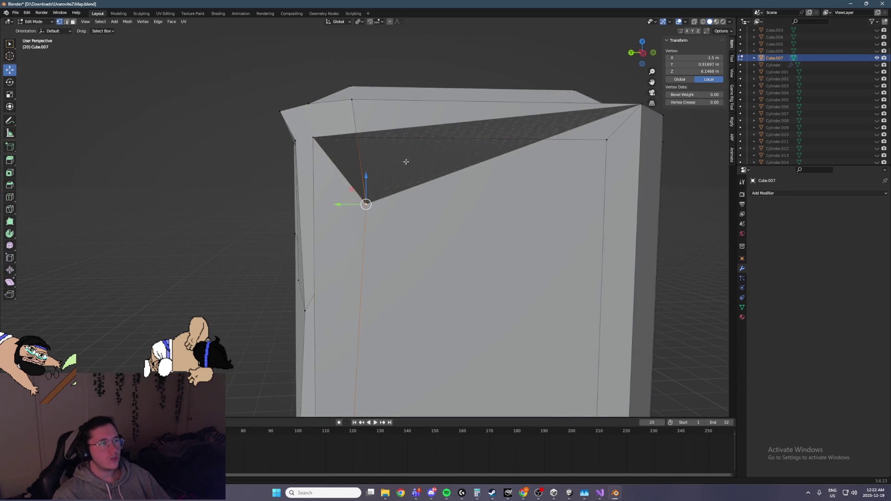
{"action": "key", "text": "ctrl+z"}
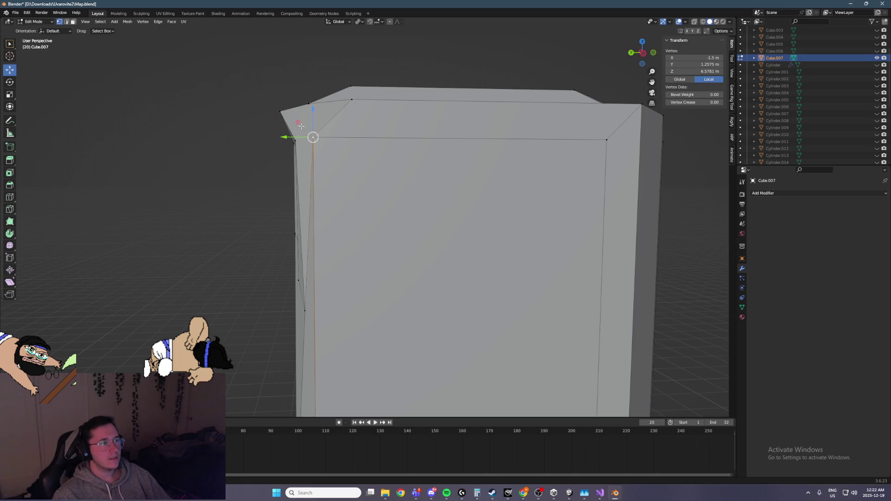
{"action": "key", "text": "ctrl+shift+z"}
{"action": "key", "text": "ctrl+shift+z"}
Step: Drag the corner vertex further down the front, undoing a later sideways slide
{"action": "left_click_drag", "start_coordinate": [297, 123], "coordinate": [378, 183]}
{"action": "mouse_move", "coordinate": [378, 184]}
{"action": "middle_mouse_down"}
{"action": "mouse_move", "coordinate": [422, 170]}
{"action": "mouse_move", "coordinate": [359, 157]}
{"action": "mouse_move", "coordinate": [388, 166]}
{"action": "mouse_move", "coordinate": [416, 153]}
{"action": "middle_mouse_up"}
{"action": "mouse_move", "coordinate": [204, 71]}
{"action": "middle_mouse_down"}
{"action": "mouse_move", "coordinate": [325, 140]}
{"action": "mouse_move", "coordinate": [346, 134]}
{"action": "middle_mouse_up"}
{"action": "mouse_move", "coordinate": [346, 133]}
{"action": "left_mouse_down"}
{"action": "mouse_move", "coordinate": [273, 155]}
{"action": "mouse_move", "coordinate": [260, 147]}
{"action": "mouse_move", "coordinate": [271, 157]}
{"action": "left_mouse_up"}
{"action": "key", "text": "ctrl+z"}
{"action": "mouse_move", "coordinate": [358, 137]}
{"action": "middle_mouse_down"}
{"action": "mouse_move", "coordinate": [378, 140]}
{"action": "mouse_move", "coordinate": [358, 129]}
{"action": "middle_mouse_up"}
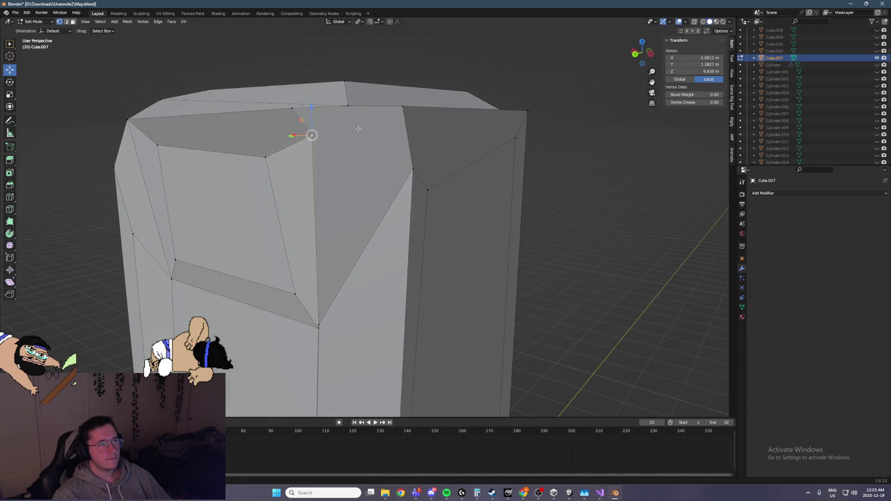
Step: Select a face on the pillar top and bring up its delete options, then return to vertex mode
{"action": "left_click", "coordinate": [73, 22]}
{"action": "left_click", "coordinate": [346, 159]}
{"action": "key", "text": "x"}
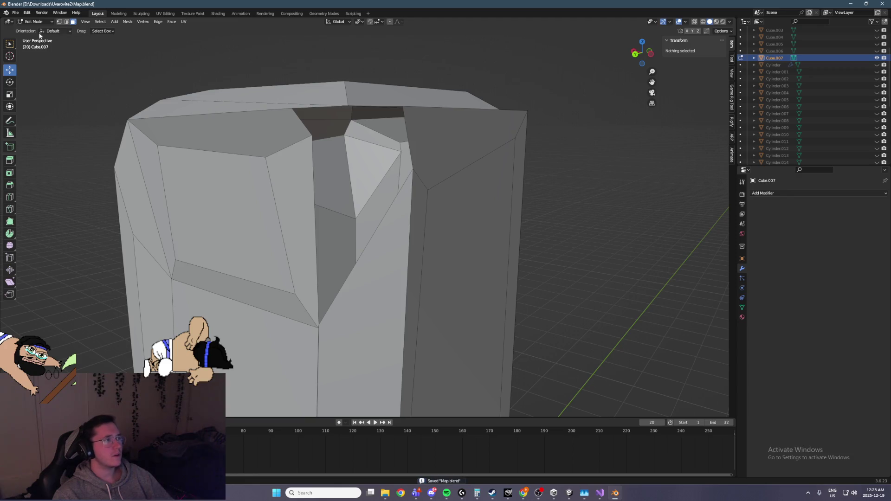
{"action": "left_click", "coordinate": [59, 21]}
{"action": "mouse_move", "coordinate": [349, 112]}
{"action": "middle_mouse_down"}
{"action": "mouse_move", "coordinate": [349, 95]}
{"action": "mouse_move", "coordinate": [349, 107]}
{"action": "middle_mouse_up"}
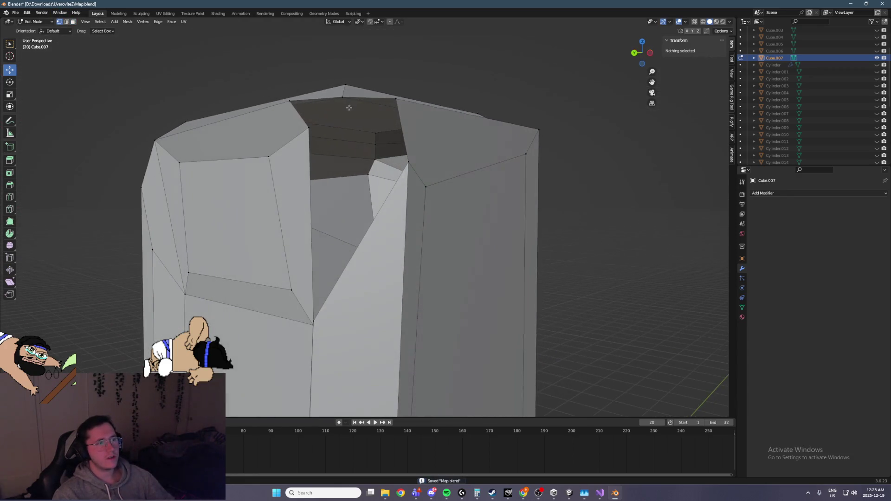
Step: Select several top vertices, narrowing the selection down to a single diagonal edge
{"action": "left_click", "coordinate": [346, 101]}
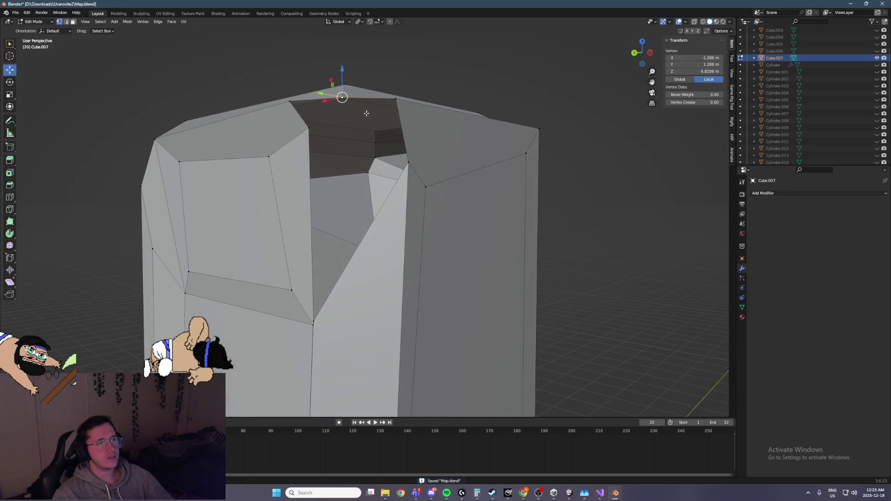
{"action": "left_click", "coordinate": [290, 103], "text": "shift"}
{"action": "left_click", "coordinate": [396, 102]}
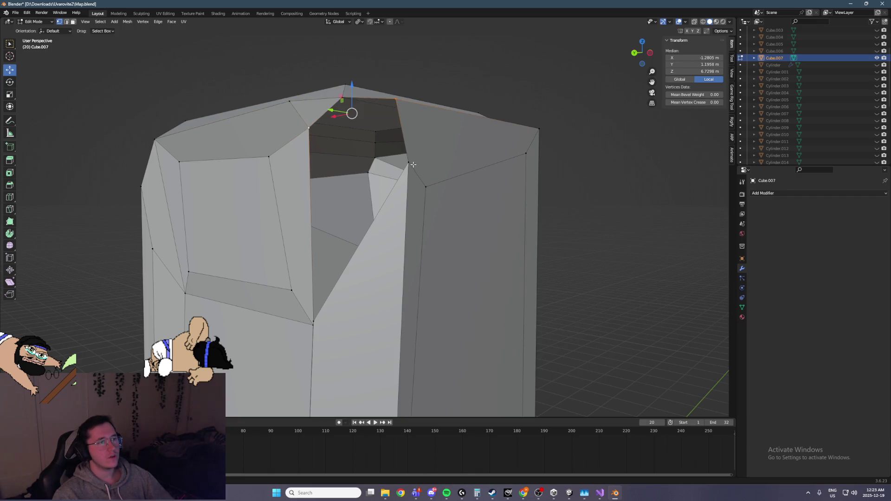
{"action": "left_click", "coordinate": [411, 163], "text": "shift"}
{"action": "left_click", "coordinate": [342, 98], "text": "shift"}
{"action": "left_click", "coordinate": [311, 129]}
{"action": "left_click", "coordinate": [409, 163], "text": "shift"}
Step: Move a single lower vertex along the X axis
{"action": "mouse_move", "coordinate": [321, 319]}
{"action": "middle_mouse_down"}
{"action": "mouse_move", "coordinate": [360, 297]}
{"action": "mouse_move", "coordinate": [353, 305]}
{"action": "middle_mouse_up"}
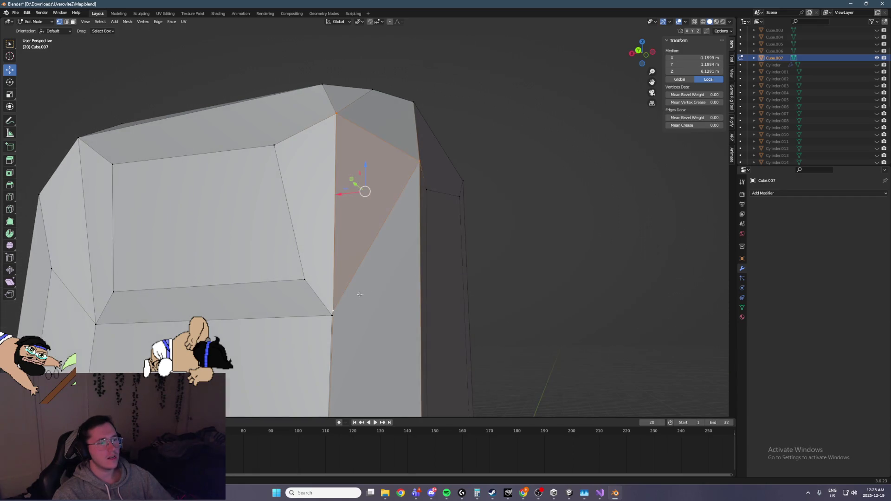
{"action": "left_click", "coordinate": [352, 305]}
{"action": "key", "text": "g"}
{"action": "key", "text": "x"}
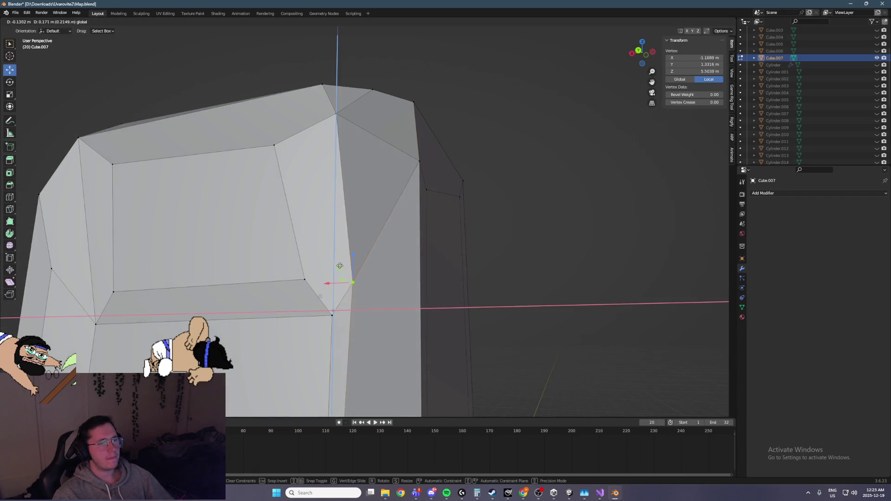
{"action": "left_click", "coordinate": [361, 273]}
{"action": "mouse_move", "coordinate": [360, 274]}
{"action": "middle_mouse_down"}
{"action": "mouse_move", "coordinate": [325, 264]}
{"action": "mouse_move", "coordinate": [397, 213]}
{"action": "mouse_move", "coordinate": [354, 213]}
{"action": "mouse_move", "coordinate": [391, 226]}
{"action": "middle_mouse_up"}
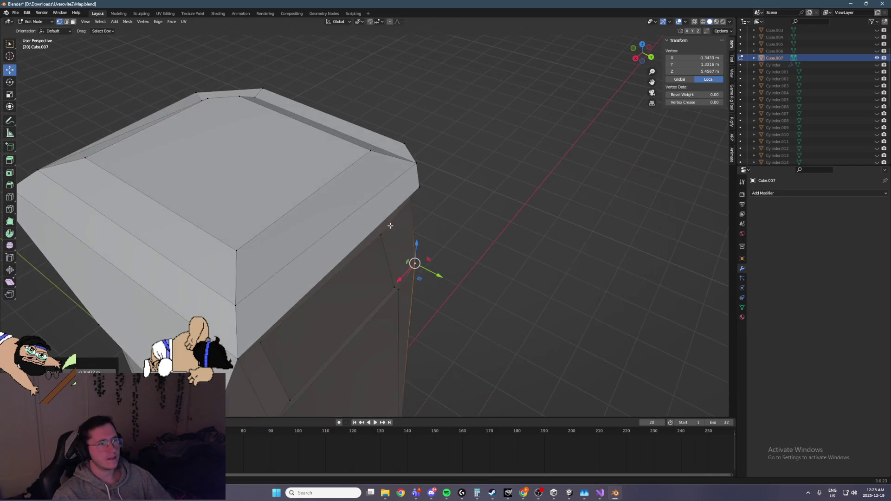
Step: Nudge another corner vertex slightly along the Y axis after two cancelled attempts
{"action": "left_click", "coordinate": [413, 193]}
{"action": "middle_click_drag", "start_coordinate": [413, 194], "coordinate": [418, 204]}
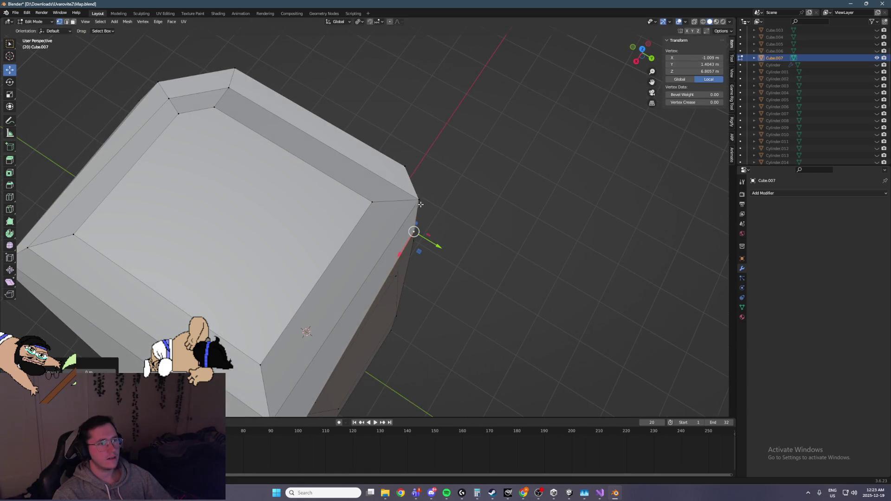
{"action": "key", "text": "g"}
{"action": "key", "text": "y"}
{"action": "key", "text": "Escape"}
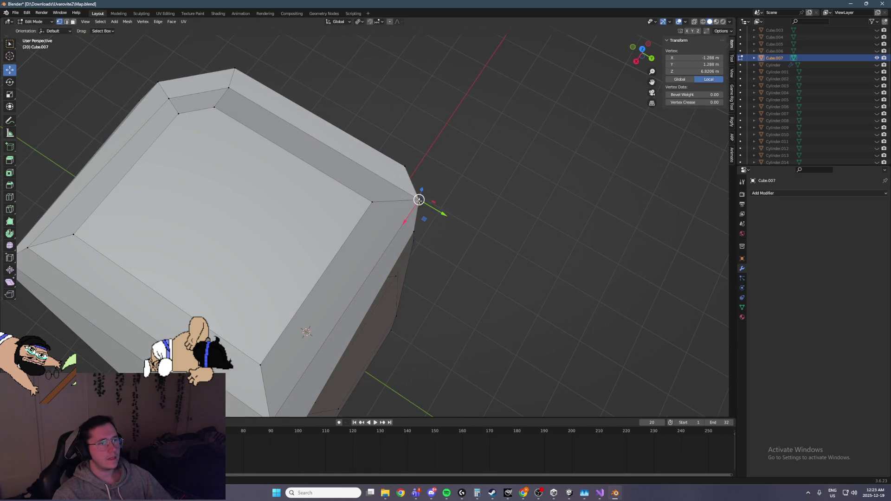
{"action": "key", "text": "g"}
{"action": "key", "text": "y"}
{"action": "key", "text": "Escape"}
{"action": "key", "text": "g"}
{"action": "key", "text": "y"}
{"action": "left_click", "coordinate": [420, 215]}
Step: Slide that corner vertex within the horizontal plane, then along the X axis
{"action": "key", "text": "g"}
{"action": "key", "text": "shift+z"}
{"action": "left_click", "coordinate": [419, 200]}
{"action": "key", "text": "g"}
{"action": "key", "text": "x"}
{"action": "left_click", "coordinate": [396, 224]}
Step: Move the inner corner vertices together, then a single vertex, within the horizontal plane
{"action": "mouse_move", "coordinate": [395, 225]}
{"action": "middle_mouse_down"}
{"action": "mouse_move", "coordinate": [388, 179]}
{"action": "mouse_move", "coordinate": [332, 254]}
{"action": "middle_mouse_up"}
{"action": "left_click", "coordinate": [333, 254]}
{"action": "mouse_move", "coordinate": [319, 247]}
{"action": "left_mouse_down"}
{"action": "mouse_move", "coordinate": [347, 227]}
{"action": "mouse_move", "coordinate": [331, 220]}
{"action": "mouse_move", "coordinate": [361, 213]}
{"action": "left_mouse_up"}
{"action": "key", "text": "g"}
{"action": "key", "text": "shift+z"}
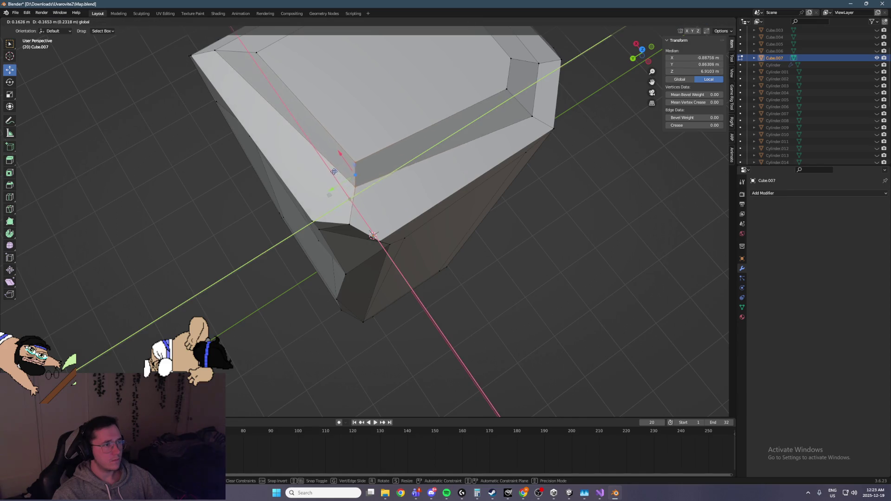
{"action": "left_click", "coordinate": [350, 202]}
{"action": "left_click", "coordinate": [349, 225]}
{"action": "key", "text": "g"}
{"action": "key", "text": "shift+z"}
{"action": "left_click", "coordinate": [349, 222]}
Step: Push the vertex inward with successive X-axis and horizontal-plane moves
{"action": "mouse_move", "coordinate": [349, 222]}
{"action": "middle_mouse_down"}
{"action": "mouse_move", "coordinate": [375, 164]}
{"action": "mouse_move", "coordinate": [353, 181]}
{"action": "mouse_move", "coordinate": [360, 193]}
{"action": "mouse_move", "coordinate": [428, 162]}
{"action": "mouse_move", "coordinate": [433, 221]}
{"action": "middle_mouse_up"}
{"action": "key", "text": "g"}
{"action": "key", "text": "x"}
{"action": "left_click", "coordinate": [353, 191]}
{"action": "scroll", "coordinate": [428, 163], "scroll_direction": "down", "scroll_amount": 5}
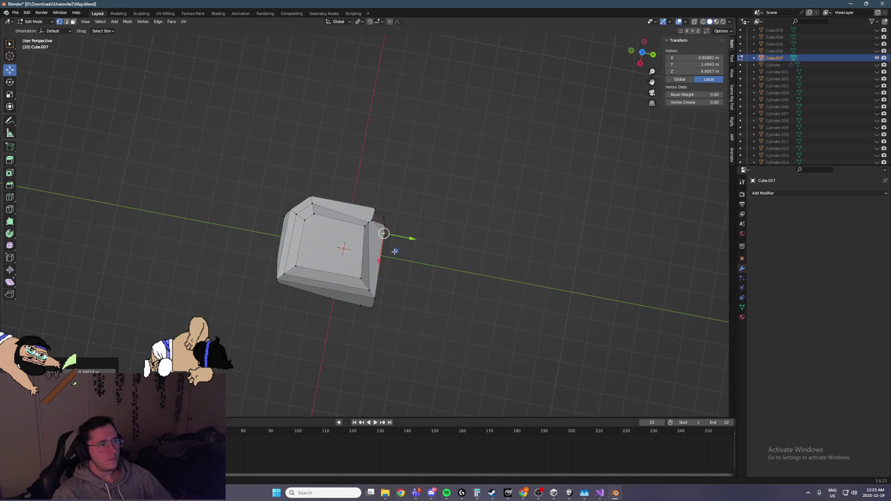
{"action": "key", "text": "g"}
{"action": "key", "text": "shift+z"}
{"action": "left_click", "coordinate": [394, 253]}
{"action": "key", "text": "g"}
{"action": "key", "text": "x"}
{"action": "left_click", "coordinate": [389, 218]}
Step: Lower the pillar's top face by about 0.7 m
{"action": "mouse_move", "coordinate": [389, 218]}
{"action": "middle_mouse_down"}
{"action": "mouse_move", "coordinate": [424, 135]}
{"action": "mouse_move", "coordinate": [413, 152]}
{"action": "mouse_move", "coordinate": [455, 163]}
{"action": "middle_mouse_up"}
{"action": "scroll", "coordinate": [456, 163], "scroll_direction": "up", "scroll_amount": 5}
{"action": "mouse_move", "coordinate": [418, 186]}
{"action": "middle_mouse_down"}
{"action": "mouse_move", "coordinate": [413, 202]}
{"action": "mouse_move", "coordinate": [425, 207]}
{"action": "middle_mouse_up"}
{"action": "left_click", "coordinate": [414, 203]}
{"action": "left_click_drag", "start_coordinate": [402, 175], "coordinate": [408, 207]}
Step: Slide a corner vertex along X, then move it with its neighbour vertically as an edge
{"action": "left_click", "coordinate": [436, 239]}
{"action": "left_click_drag", "start_coordinate": [454, 235], "coordinate": [441, 235]}
{"action": "mouse_move", "coordinate": [441, 236]}
{"action": "middle_mouse_down"}
{"action": "mouse_move", "coordinate": [383, 235]}
{"action": "mouse_move", "coordinate": [313, 212]}
{"action": "middle_mouse_up"}
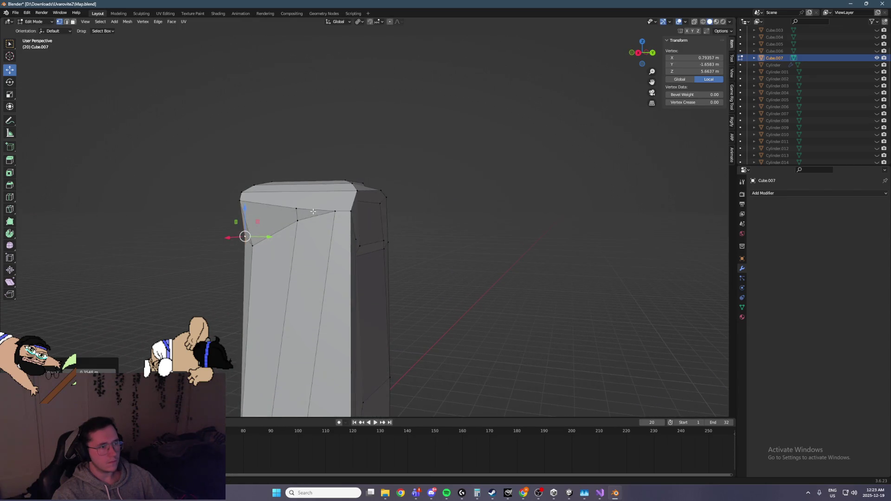
{"action": "left_click", "coordinate": [333, 212], "text": "shift"}
{"action": "left_click_drag", "start_coordinate": [316, 193], "coordinate": [315, 209]}
Step: Select a single vertex and save Map.blend
{"action": "left_click", "coordinate": [354, 200]}
{"action": "middle_click_drag", "start_coordinate": [354, 199], "coordinate": [340, 223]}
{"action": "scroll", "coordinate": [339, 224], "scroll_direction": "up", "scroll_amount": 5}
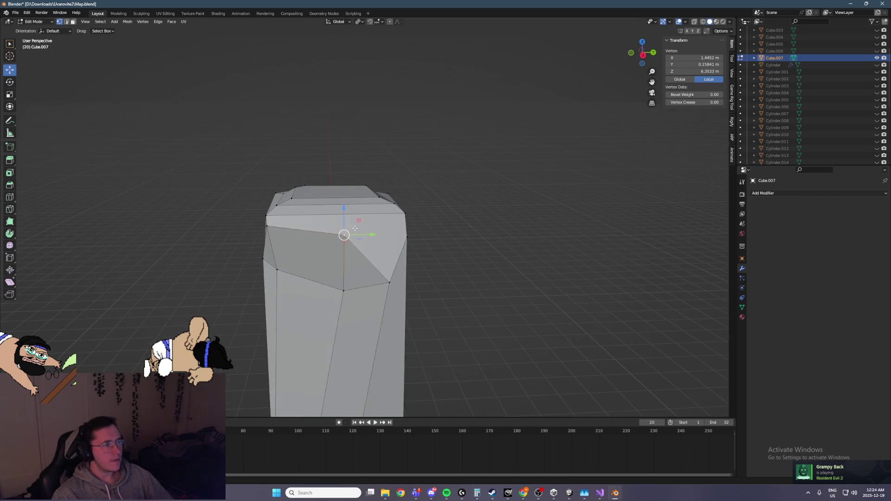
{"action": "key", "text": "ctrl+s"}
Step: Delete the selected faces to open the side of the pillar
{"action": "left_click", "coordinate": [278, 215], "text": "shift"}
{"action": "key", "text": "x"}
{"action": "left_click", "coordinate": [268, 216]}
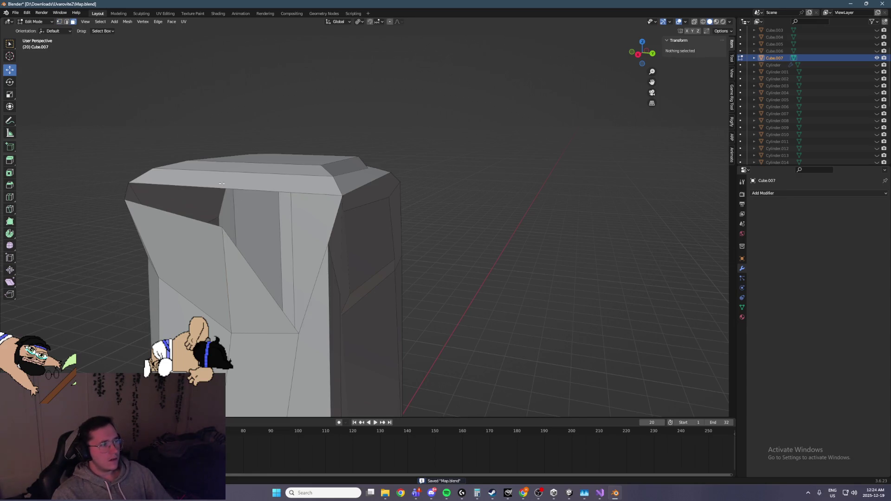
Step: In vertex mode, pick vertices around the opening and slide a top vertex along Y
{"action": "left_click", "coordinate": [60, 22]}
{"action": "mouse_move", "coordinate": [222, 154]}
{"action": "middle_mouse_down"}
{"action": "mouse_move", "coordinate": [326, 242]}
{"action": "mouse_move", "coordinate": [386, 239]}
{"action": "middle_mouse_up"}
{"action": "left_click", "coordinate": [326, 243]}
{"action": "left_click", "coordinate": [353, 333], "text": "shift"}
{"action": "middle_click_drag", "start_coordinate": [353, 333], "coordinate": [360, 294]}
{"action": "left_click", "coordinate": [175, 252]}
{"action": "left_click", "coordinate": [179, 274], "text": "shift"}
{"action": "left_click", "coordinate": [461, 226], "text": "shift"}
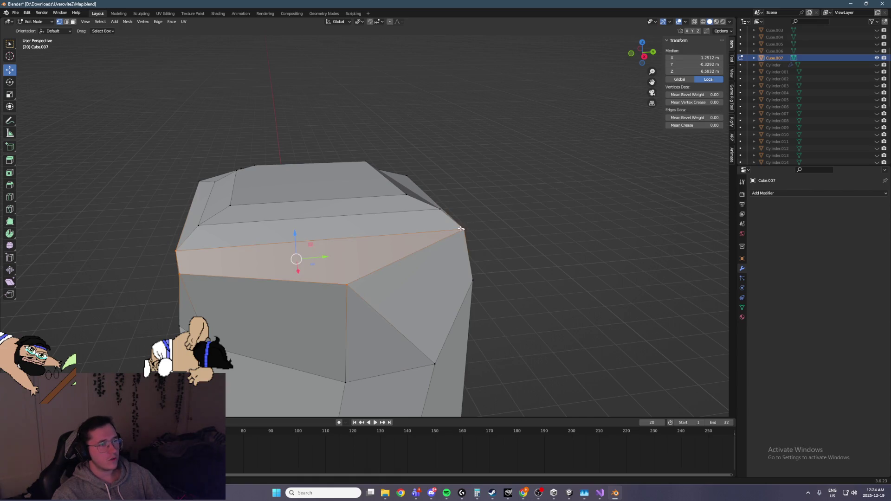
{"action": "left_click", "coordinate": [461, 226]}
{"action": "key", "text": "g"}
{"action": "key", "text": "y"}
Step: Slide a top corner edge inward along Y, redoing the move once
{"action": "mouse_move", "coordinate": [389, 224]}
{"action": "middle_mouse_down"}
{"action": "mouse_move", "coordinate": [408, 221]}
{"action": "mouse_move", "coordinate": [380, 216]}
{"action": "middle_mouse_up"}
{"action": "left_click", "coordinate": [408, 221]}
{"action": "left_click", "coordinate": [370, 215], "text": "shift"}
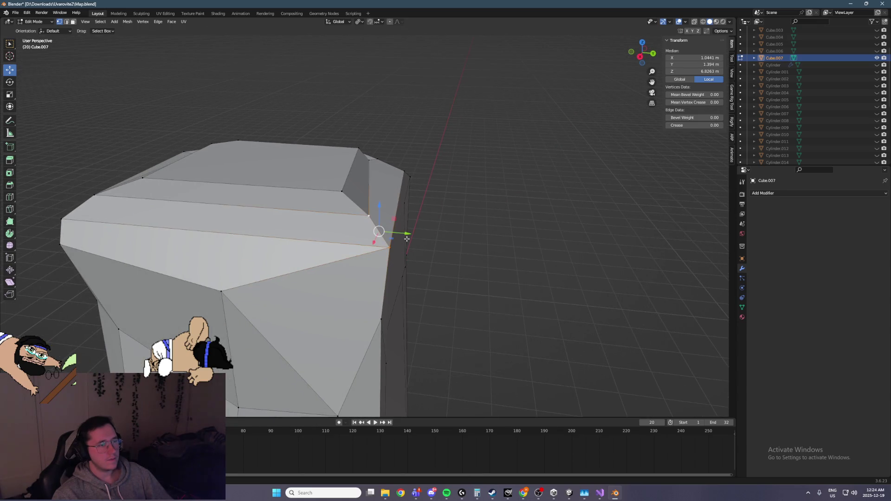
{"action": "key", "text": "g"}
{"action": "key", "text": "y"}
{"action": "left_click", "coordinate": [345, 212]}
{"action": "key", "text": "ctrl+z"}
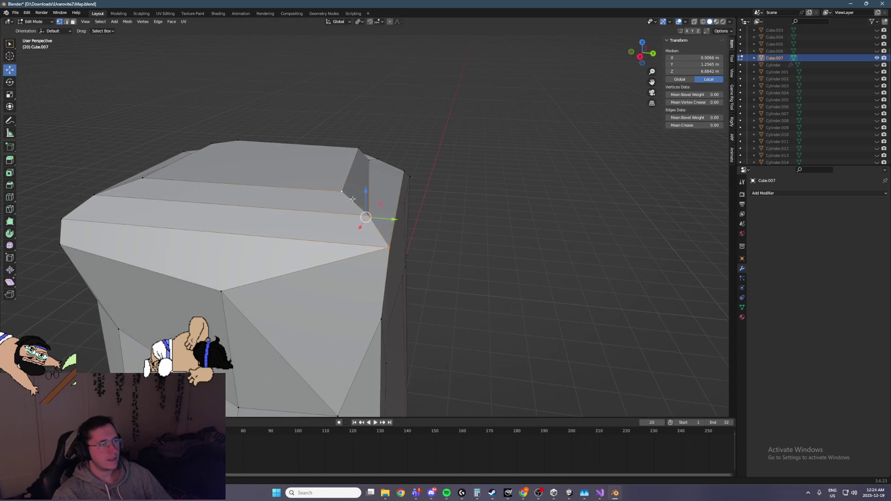
{"action": "key", "text": "g"}
{"action": "key", "text": "y"}
{"action": "left_click", "coordinate": [273, 215]}
Step: Push a lower corner vertex inward along Y
{"action": "mouse_move", "coordinate": [382, 199]}
{"action": "middle_mouse_down"}
{"action": "mouse_move", "coordinate": [351, 198]}
{"action": "mouse_move", "coordinate": [269, 223]}
{"action": "middle_mouse_up"}
{"action": "left_click", "coordinate": [219, 251]}
{"action": "middle_click_drag", "start_coordinate": [218, 251], "coordinate": [325, 255]}
{"action": "key", "text": "g"}
{"action": "key", "text": "y"}
{"action": "left_click", "coordinate": [343, 268]}
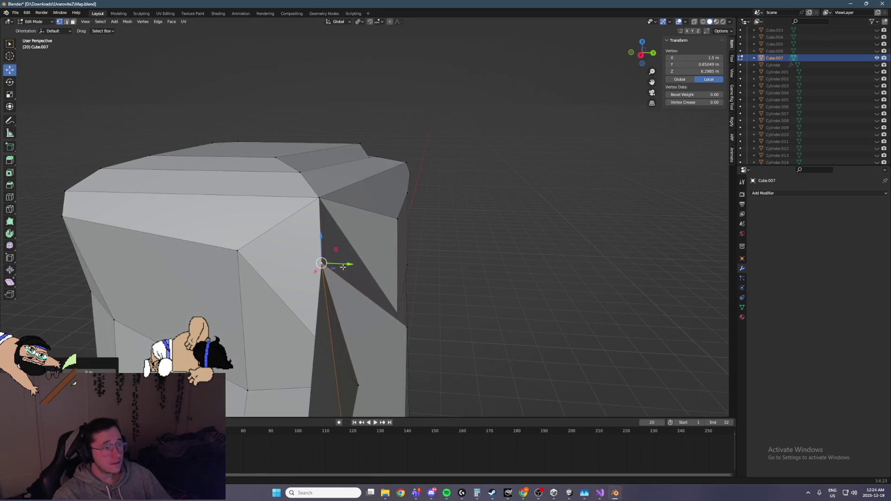
Step: Move a top-left vertex lower and inward, excluding the Y axis
{"action": "mouse_move", "coordinate": [387, 252]}
{"action": "middle_mouse_down"}
{"action": "mouse_move", "coordinate": [408, 234]}
{"action": "mouse_move", "coordinate": [332, 223]}
{"action": "middle_mouse_up"}
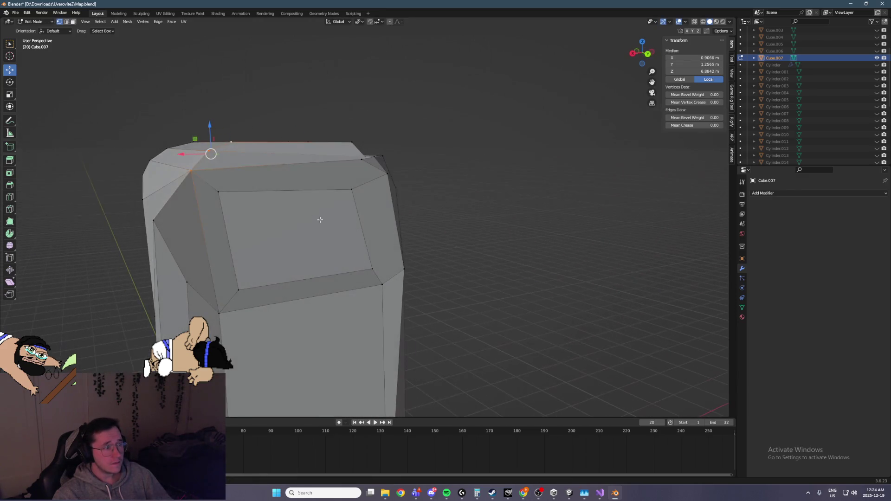
{"action": "left_click", "coordinate": [219, 192]}
{"action": "mouse_move", "coordinate": [281, 198]}
{"action": "middle_mouse_down"}
{"action": "mouse_move", "coordinate": [260, 204]}
{"action": "mouse_move", "coordinate": [305, 232]}
{"action": "mouse_move", "coordinate": [403, 245]}
{"action": "mouse_move", "coordinate": [190, 236]}
{"action": "middle_mouse_up"}
{"action": "key", "text": "g"}
{"action": "key", "text": "shift+y"}
{"action": "left_click", "coordinate": [223, 199]}
Step: Delete the block's front face to leave a hole
{"action": "left_click", "coordinate": [173, 221]}
{"action": "key", "text": "g"}
{"action": "key", "text": "x"}
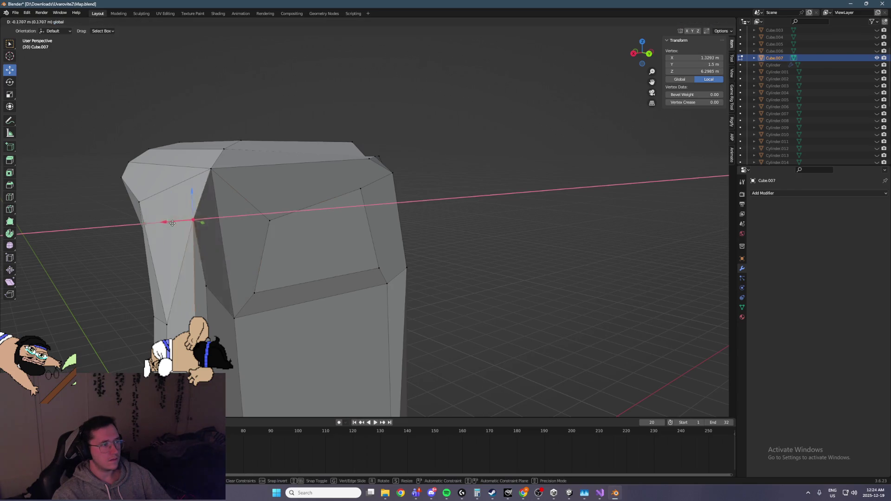
{"action": "key", "text": "Escape"}
{"action": "mouse_move", "coordinate": [189, 224]}
{"action": "middle_mouse_down"}
{"action": "mouse_move", "coordinate": [209, 217]}
{"action": "mouse_move", "coordinate": [284, 244]}
{"action": "middle_mouse_up"}
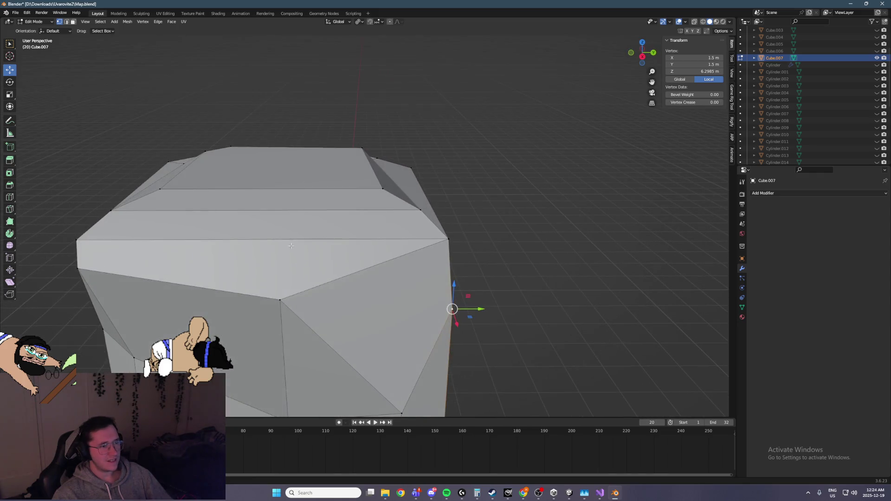
{"action": "left_click", "coordinate": [359, 261]}
{"action": "key", "text": "x"}
{"action": "key", "text": "f"}
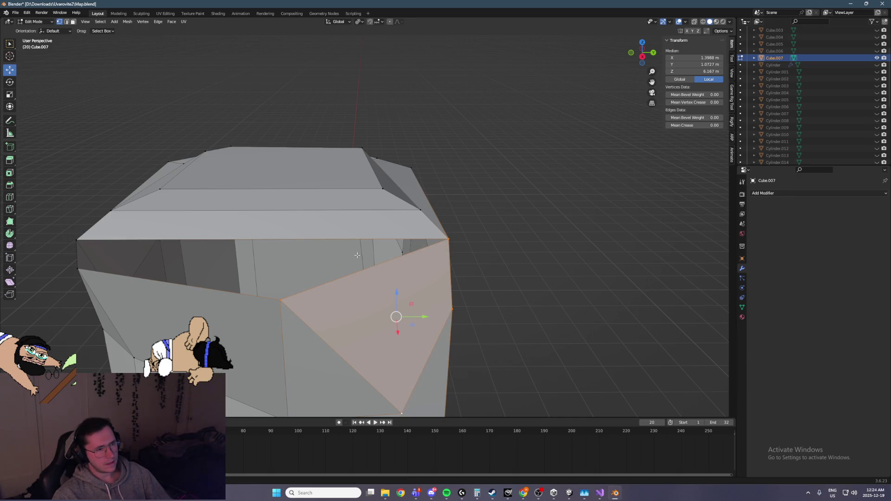
{"action": "middle_click_drag", "start_coordinate": [372, 254], "coordinate": [411, 260]}
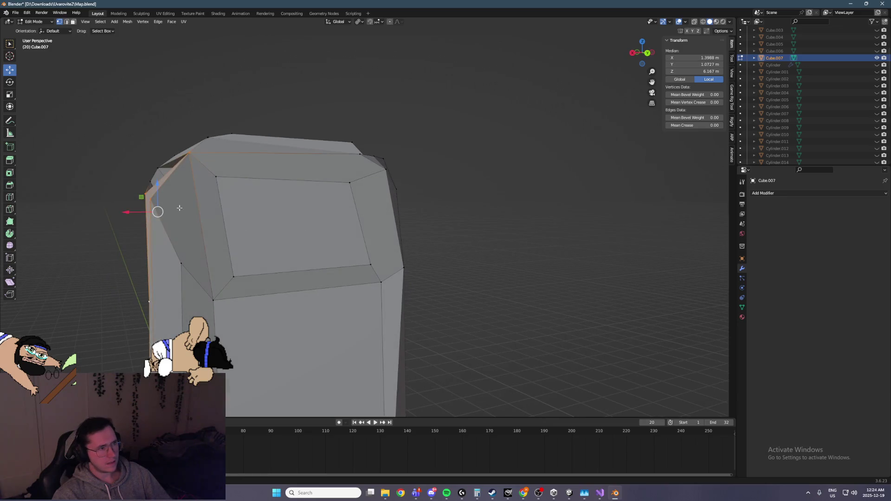
Step: Move a corner vertex along X, then try face and vertex selections before clearing
{"action": "left_click", "coordinate": [151, 199]}
{"action": "key", "text": "g"}
{"action": "key", "text": "x"}
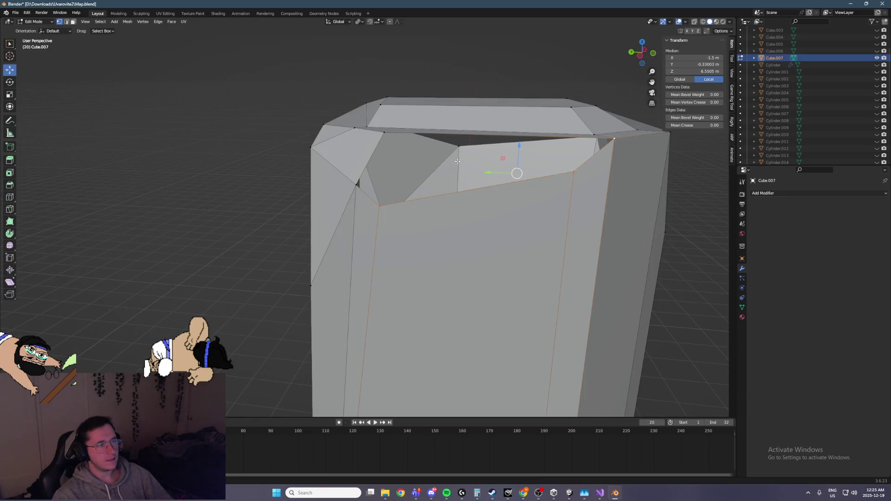
{"action": "mouse_move", "coordinate": [451, 149]}
{"action": "middle_mouse_down"}
{"action": "mouse_move", "coordinate": [447, 161]}
{"action": "mouse_move", "coordinate": [636, 189]}
{"action": "mouse_move", "coordinate": [398, 169]}
{"action": "mouse_move", "coordinate": [325, 181]}
{"action": "mouse_move", "coordinate": [325, 83]}
{"action": "middle_mouse_up"}
{"action": "key", "text": "3"}
{"action": "left_click", "coordinate": [446, 161]}
{"action": "key", "text": "1"}
{"action": "left_click", "coordinate": [325, 79]}
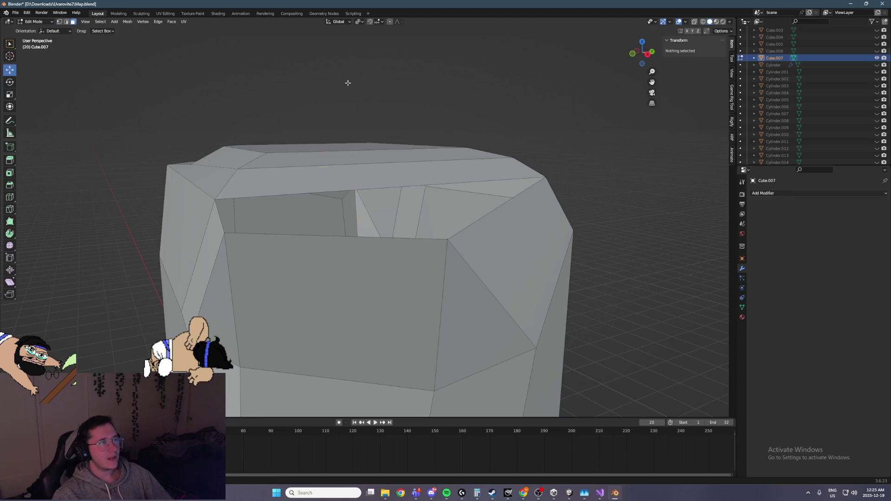
{"action": "left_click", "coordinate": [374, 100]}
Step: Delete the pillar's old top face
{"action": "mouse_move", "coordinate": [479, 150]}
{"action": "middle_mouse_down"}
{"action": "mouse_move", "coordinate": [418, 176]}
{"action": "mouse_move", "coordinate": [431, 181]}
{"action": "mouse_move", "coordinate": [418, 205]}
{"action": "mouse_move", "coordinate": [428, 180]}
{"action": "middle_mouse_up"}
{"action": "key", "text": "3"}
{"action": "left_click", "coordinate": [432, 179]}
{"action": "key", "text": "x"}
{"action": "left_click", "coordinate": [427, 180]}
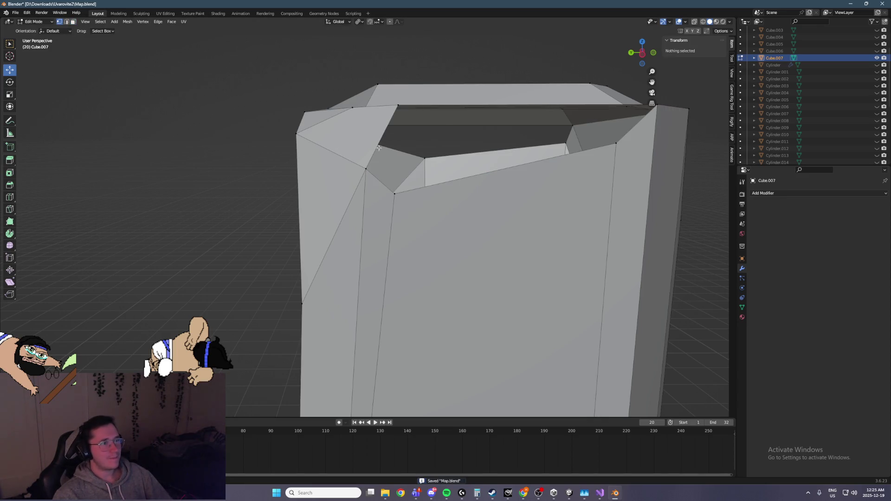
Step: Select the open top border and fill it with a new face
{"action": "left_click", "coordinate": [379, 181]}
{"action": "middle_click_drag", "start_coordinate": [606, 144], "coordinate": [472, 164], "text": "shift"}
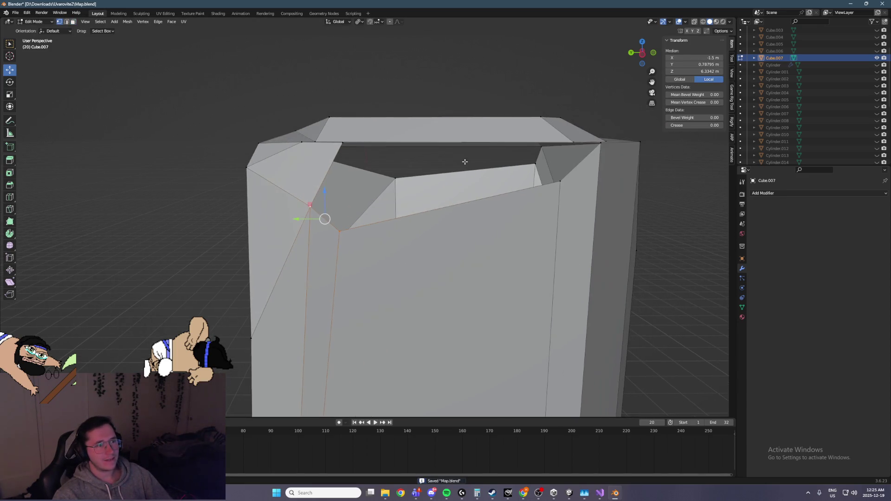
{"action": "left_click", "coordinate": [316, 209], "text": "shift"}
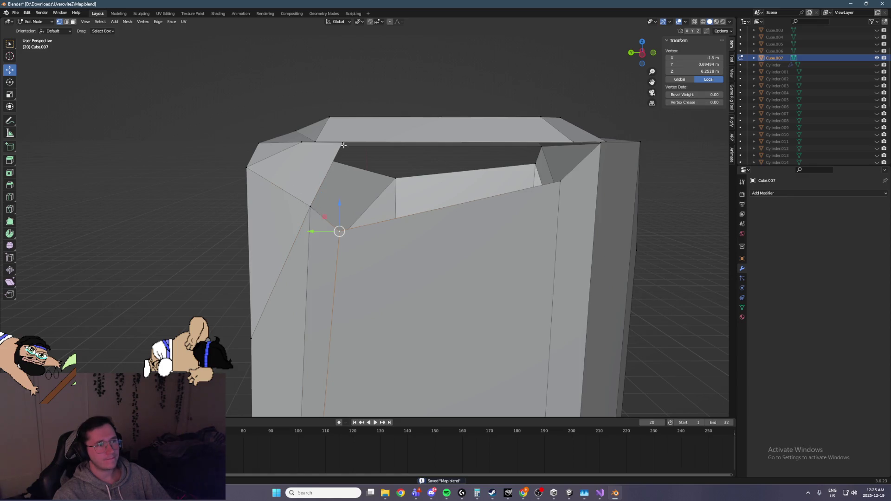
{"action": "middle_click_drag", "start_coordinate": [604, 147], "coordinate": [603, 178]}
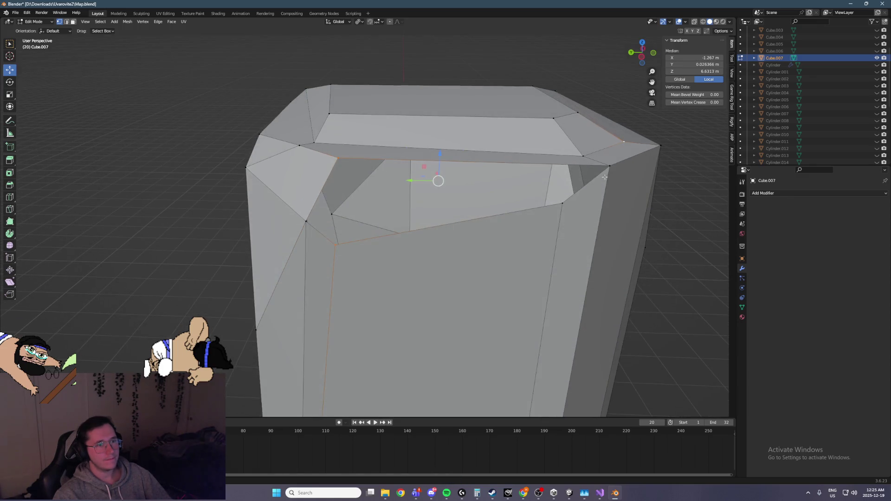
{"action": "key", "text": "f"}
Step: Select a top corner vertex beside the new fill
{"action": "left_click", "coordinate": [312, 242]}
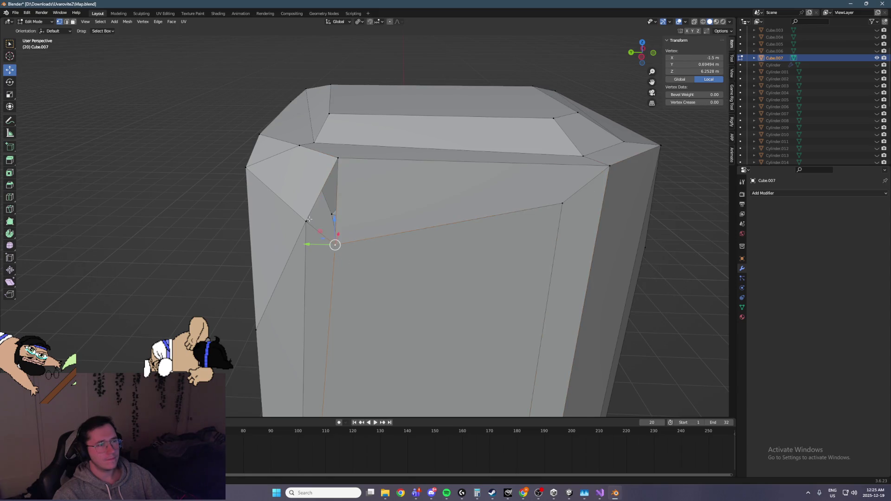
{"action": "mouse_move", "coordinate": [336, 161]}
{"action": "middle_mouse_down"}
{"action": "mouse_move", "coordinate": [353, 195]}
{"action": "mouse_move", "coordinate": [395, 218]}
{"action": "middle_mouse_up"}
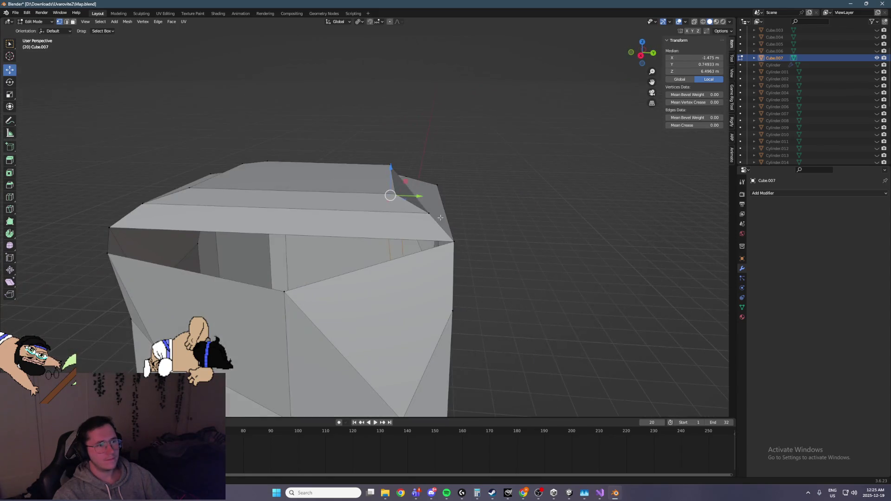
{"action": "left_click", "coordinate": [454, 238]}
{"action": "mouse_move", "coordinate": [453, 238]}
{"action": "middle_mouse_down"}
{"action": "mouse_move", "coordinate": [334, 237]}
{"action": "mouse_move", "coordinate": [426, 230]}
{"action": "mouse_move", "coordinate": [504, 203]}
{"action": "middle_mouse_up"}
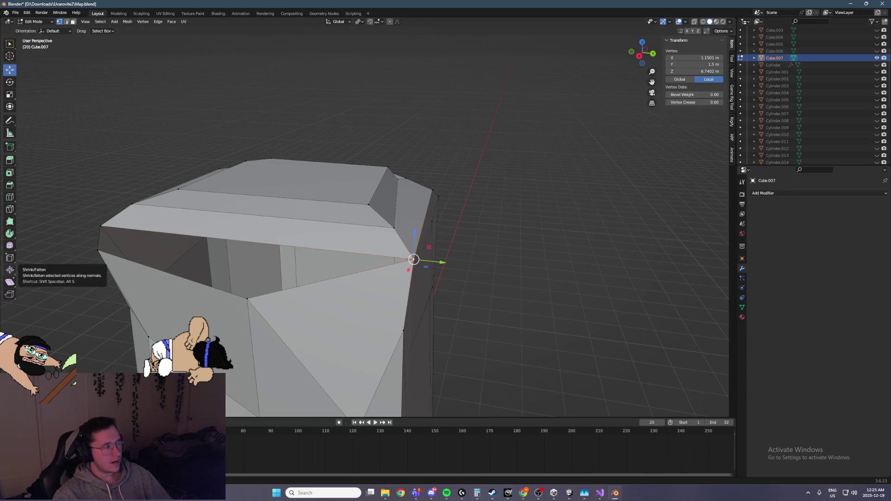
{"action": "middle_click_drag", "start_coordinate": [316, 234], "coordinate": [353, 226]}
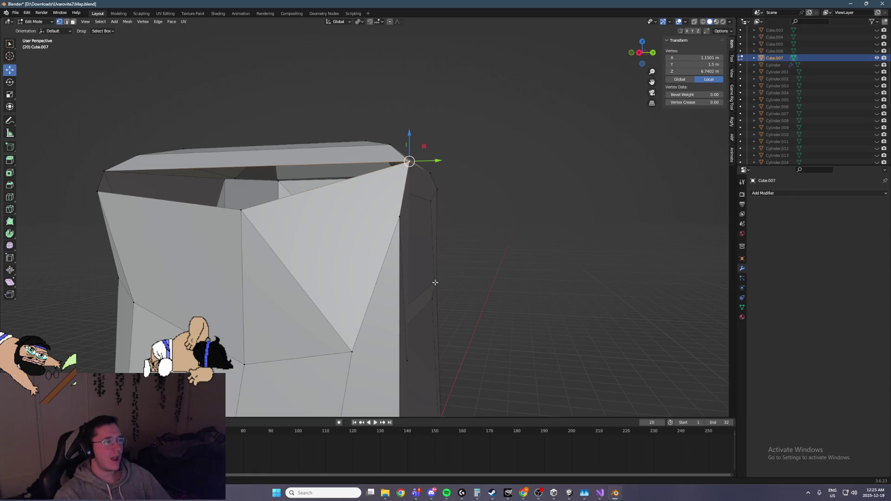
Step: Lower an inner vertex along Z and shift it along Y
{"action": "left_click", "coordinate": [260, 219]}
{"action": "middle_click_drag", "start_coordinate": [259, 219], "coordinate": [279, 227]}
{"action": "key", "text": "g"}
{"action": "key", "text": "z"}
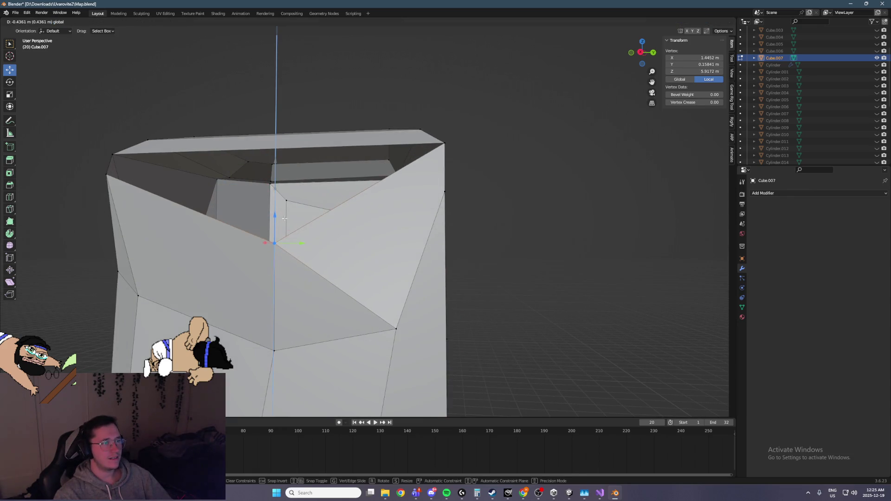
{"action": "left_click", "coordinate": [296, 242]}
{"action": "key", "text": "g"}
{"action": "key", "text": "y"}
{"action": "left_click", "coordinate": [361, 168]}
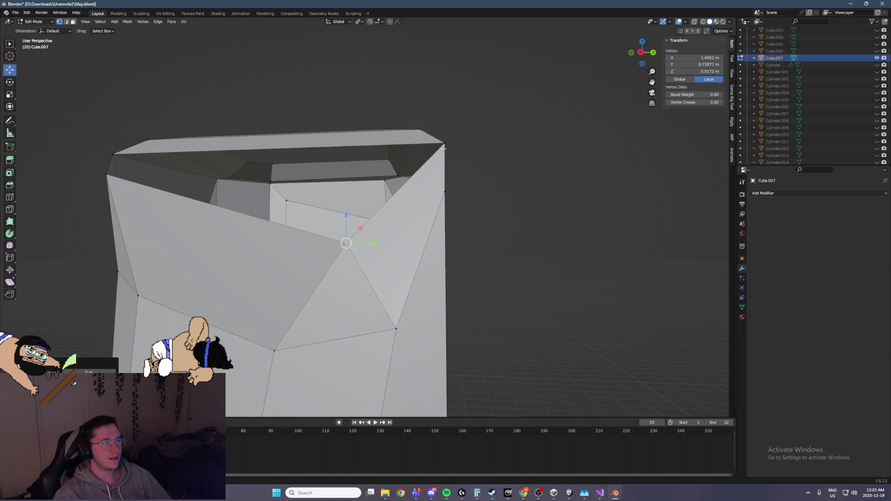
Step: Add the top-right vertex and select the top ring of faces
{"action": "left_click", "coordinate": [443, 147], "text": "shift"}
{"action": "left_click", "coordinate": [109, 165], "text": "alt+shift"}
{"action": "mouse_move", "coordinate": [109, 166]}
{"action": "middle_mouse_down"}
{"action": "mouse_move", "coordinate": [362, 190]}
{"action": "mouse_move", "coordinate": [383, 232]}
{"action": "mouse_move", "coordinate": [377, 204]}
{"action": "mouse_move", "coordinate": [387, 192]}
{"action": "middle_mouse_up"}
Step: Push a left-edge vertex outward along X and lower it along Z
{"action": "left_click", "coordinate": [385, 242]}
{"action": "key", "text": "g"}
{"action": "key", "text": "x"}
{"action": "left_click", "coordinate": [366, 217]}
{"action": "key", "text": "g"}
{"action": "key", "text": "z"}
{"action": "left_click", "coordinate": [377, 239]}
Step: Reposition a vertex excluding X, then slide another top vertex along Y
{"action": "mouse_move", "coordinate": [376, 239]}
{"action": "middle_mouse_down"}
{"action": "mouse_move", "coordinate": [404, 210]}
{"action": "mouse_move", "coordinate": [323, 163]}
{"action": "mouse_move", "coordinate": [324, 150]}
{"action": "mouse_move", "coordinate": [342, 157]}
{"action": "middle_mouse_up"}
{"action": "key", "text": "g"}
{"action": "key", "text": "shift+x"}
{"action": "left_click", "coordinate": [304, 144]}
{"action": "left_click", "coordinate": [383, 104]}
{"action": "mouse_move", "coordinate": [383, 104]}
{"action": "middle_mouse_down"}
{"action": "mouse_move", "coordinate": [444, 127]}
{"action": "mouse_move", "coordinate": [401, 115]}
{"action": "mouse_move", "coordinate": [408, 139]}
{"action": "mouse_move", "coordinate": [385, 171]}
{"action": "mouse_move", "coordinate": [354, 173]}
{"action": "mouse_move", "coordinate": [360, 191]}
{"action": "mouse_move", "coordinate": [435, 157]}
{"action": "mouse_move", "coordinate": [468, 155]}
{"action": "mouse_move", "coordinate": [355, 168]}
{"action": "middle_mouse_up"}
{"action": "key", "text": "g"}
{"action": "key", "text": "y"}
{"action": "left_click", "coordinate": [394, 111]}
Step: Lower another top corner vertex along Z
{"action": "left_click", "coordinate": [353, 173]}
{"action": "middle_click_drag", "start_coordinate": [445, 188], "coordinate": [429, 116]}
{"action": "mouse_move", "coordinate": [425, 92]}
{"action": "left_mouse_down"}
{"action": "mouse_move", "coordinate": [424, 126]}
{"action": "mouse_move", "coordinate": [426, 117]}
{"action": "left_mouse_up"}
{"action": "mouse_move", "coordinate": [426, 117]}
{"action": "middle_mouse_down"}
{"action": "mouse_move", "coordinate": [464, 135]}
{"action": "mouse_move", "coordinate": [553, 143]}
{"action": "middle_mouse_up"}
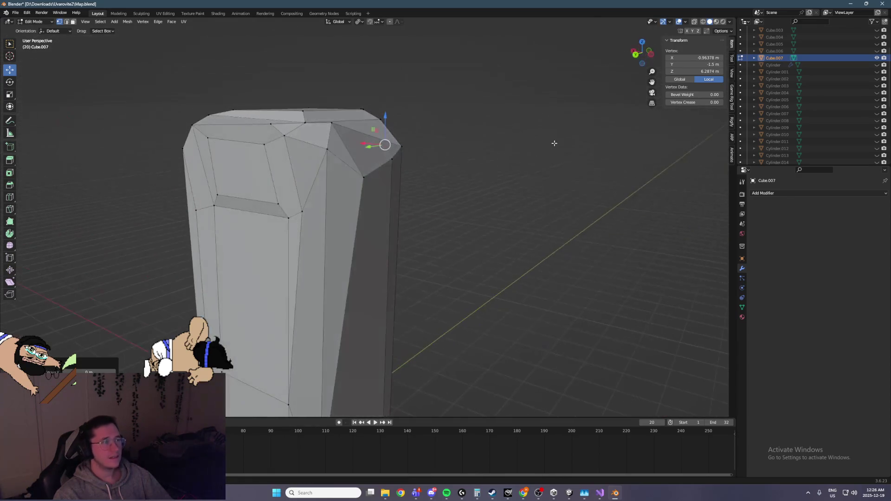
{"action": "mouse_move", "coordinate": [363, 143]}
{"action": "middle_mouse_down"}
{"action": "mouse_move", "coordinate": [353, 154]}
{"action": "mouse_move", "coordinate": [279, 165]}
{"action": "mouse_move", "coordinate": [373, 167]}
{"action": "mouse_move", "coordinate": [389, 174]}
{"action": "mouse_move", "coordinate": [376, 183]}
{"action": "mouse_move", "coordinate": [428, 195]}
{"action": "middle_mouse_up"}
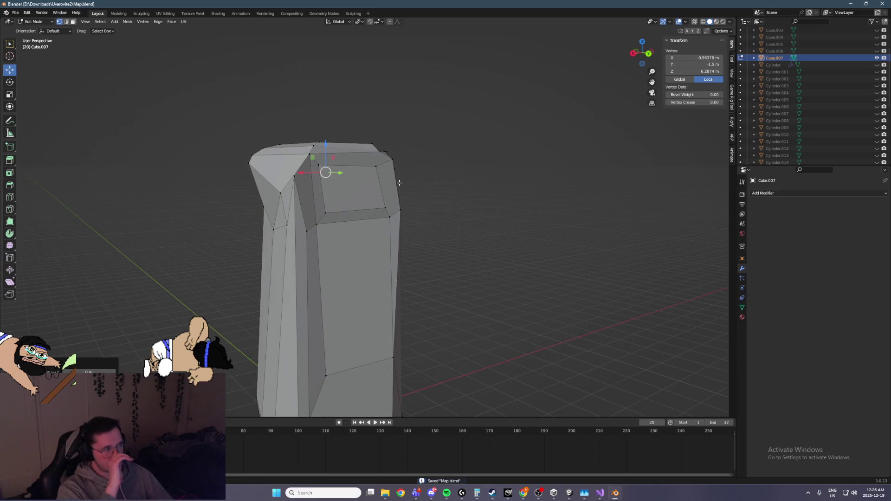
{"action": "mouse_move", "coordinate": [326, 195]}
{"action": "middle_mouse_down"}
{"action": "mouse_move", "coordinate": [334, 190]}
{"action": "mouse_move", "coordinate": [304, 151]}
{"action": "middle_mouse_up"}
Step: Lower the top corner vertex at X 1.5, Y 1.5 to Z 5.2828 m
{"action": "left_click", "coordinate": [305, 151]}
{"action": "left_click_drag", "start_coordinate": [305, 152], "coordinate": [318, 198]}
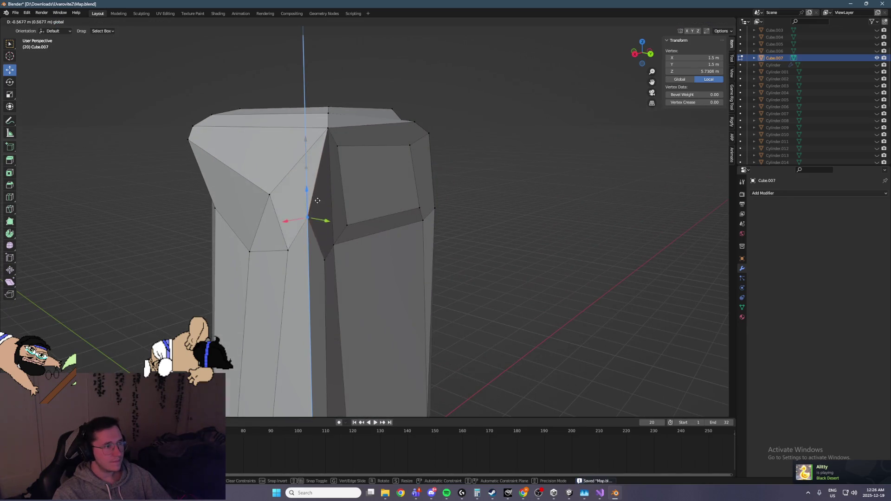
{"action": "left_click_drag", "start_coordinate": [306, 237], "coordinate": [306, 237]}
{"action": "middle_click_drag", "start_coordinate": [306, 238], "coordinate": [246, 225]}
Step: Select the whole mesh and frame the pillar in view
{"action": "left_click", "coordinate": [204, 224]}
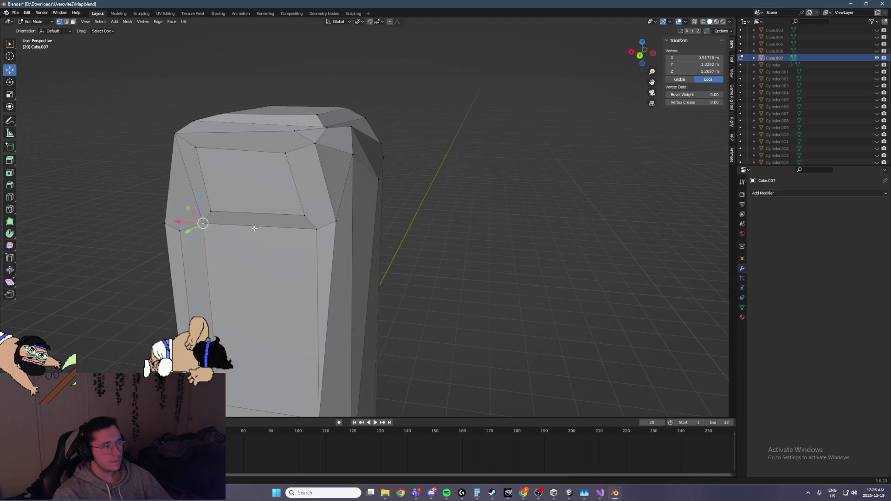
{"action": "middle_click_drag", "start_coordinate": [193, 216], "coordinate": [299, 215]}
{"action": "key", "text": "a"}
{"action": "key", "text": "KP_Decimal"}
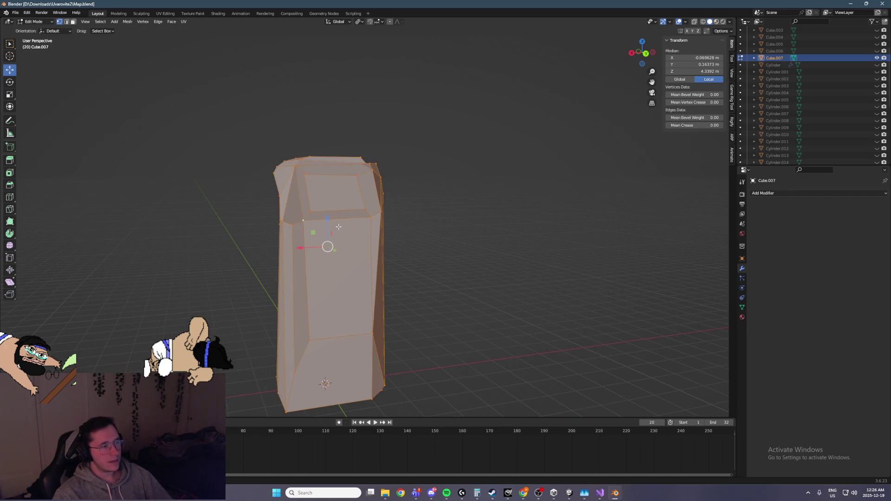
Step: Save the file and merge the pillar's vertices by distance
{"action": "key", "text": "ctrl+s"}
{"action": "right_click", "coordinate": [339, 227]}
{"action": "mouse_move", "coordinate": [318, 351]}
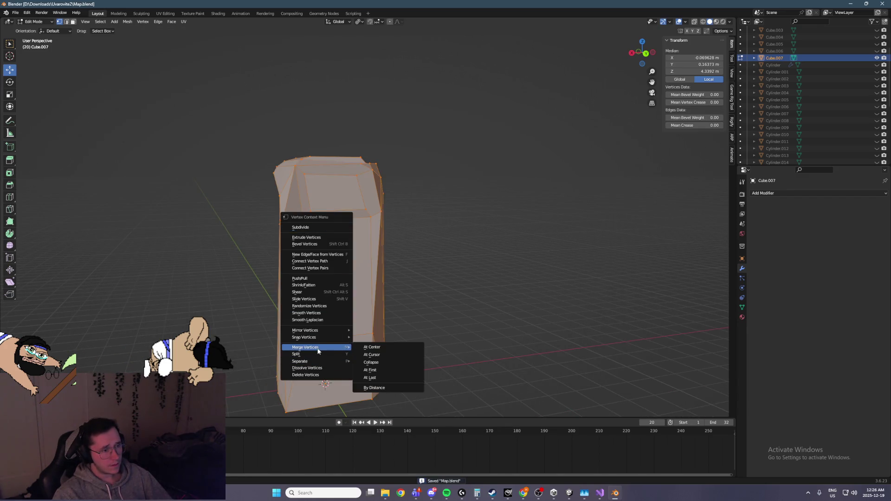
{"action": "left_click", "coordinate": [378, 388]}
Step: Turn on viewport Statistics and merge by distance again, removing 3 duplicate vertices
{"action": "left_click", "coordinate": [686, 22]}
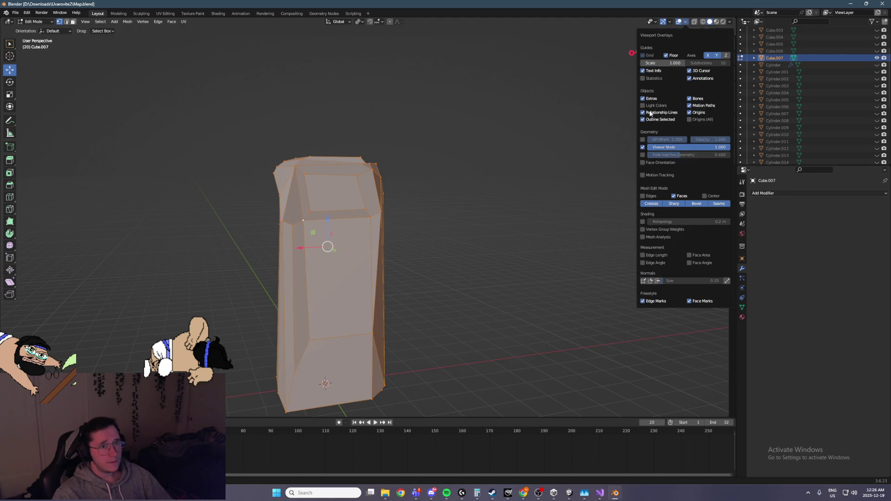
{"action": "left_click", "coordinate": [644, 78]}
{"action": "right_click", "coordinate": [317, 216]}
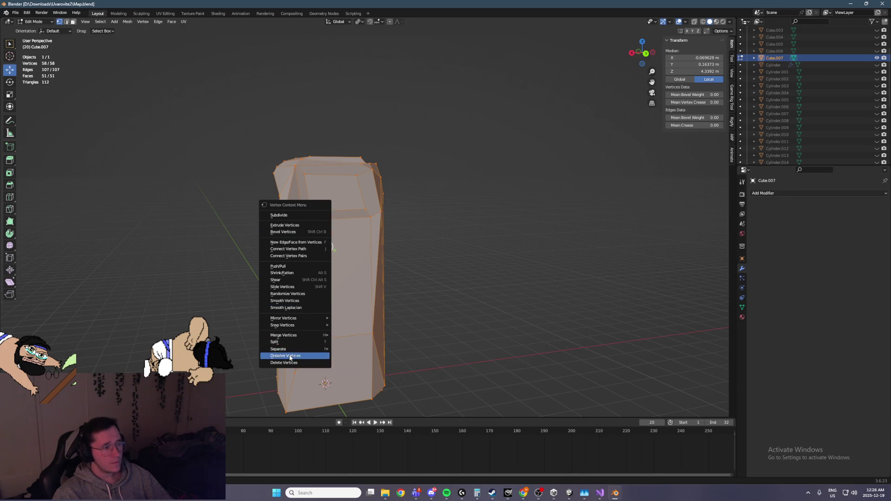
{"action": "mouse_move", "coordinate": [296, 336]}
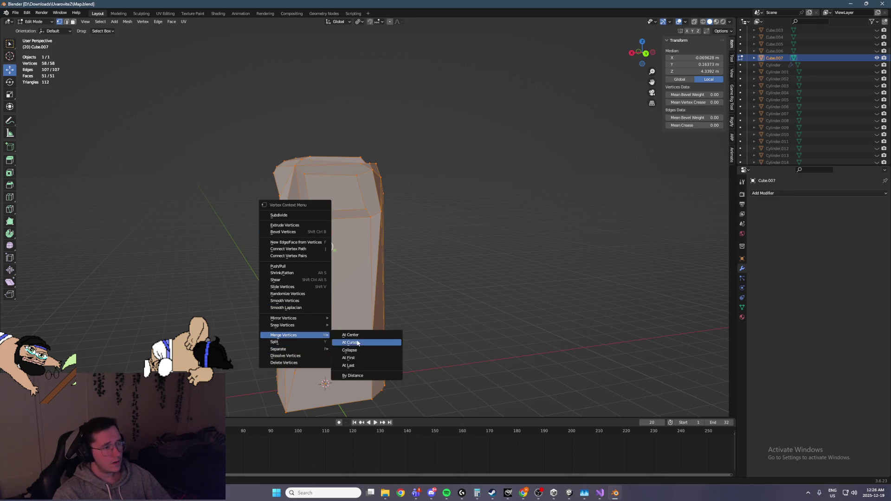
{"action": "left_click", "coordinate": [355, 380]}
{"action": "middle_click_drag", "start_coordinate": [355, 380], "coordinate": [277, 259]}
{"action": "scroll", "coordinate": [298, 264], "scroll_direction": "up", "scroll_amount": 5}
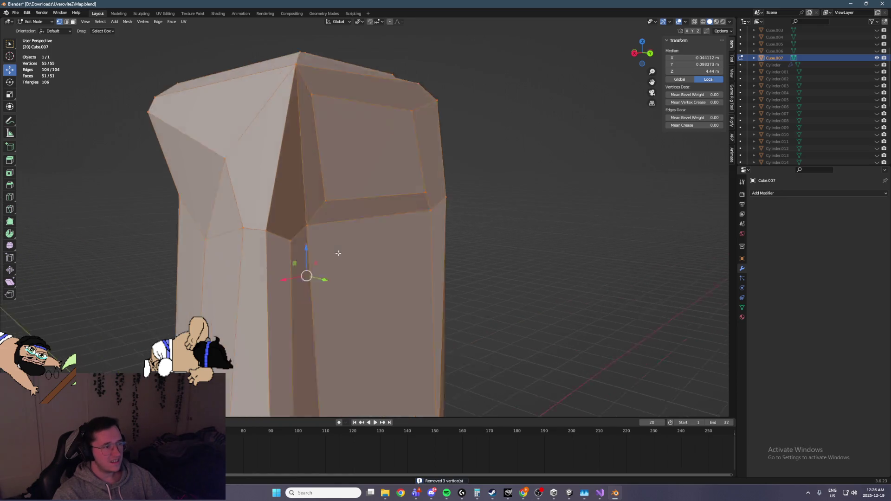
{"action": "left_click", "coordinate": [197, 179]}
{"action": "left_click", "coordinate": [348, 182], "text": "shift"}
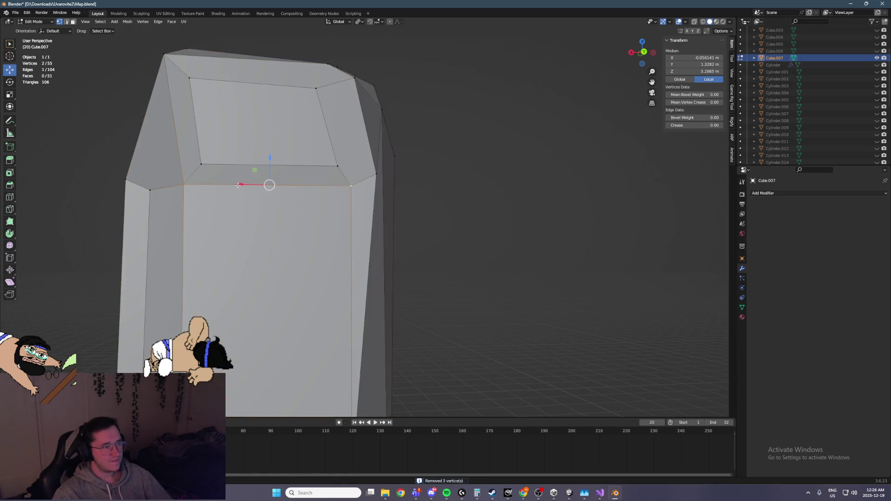
Step: Lower a top edge along Z, shift the top-left vertex along X, and lower another edge
{"action": "left_click_drag", "start_coordinate": [269, 166], "coordinate": [271, 203]}
{"action": "left_click", "coordinate": [201, 164]}
{"action": "key", "text": "g"}
{"action": "key", "text": "x"}
{"action": "left_click", "coordinate": [235, 162]}
{"action": "mouse_move", "coordinate": [234, 163]}
{"action": "middle_mouse_down"}
{"action": "mouse_move", "coordinate": [346, 182]}
{"action": "mouse_move", "coordinate": [423, 168]}
{"action": "mouse_move", "coordinate": [400, 170]}
{"action": "mouse_move", "coordinate": [407, 161]}
{"action": "middle_mouse_up"}
{"action": "left_click", "coordinate": [391, 179]}
{"action": "left_click", "coordinate": [468, 190], "text": "shift"}
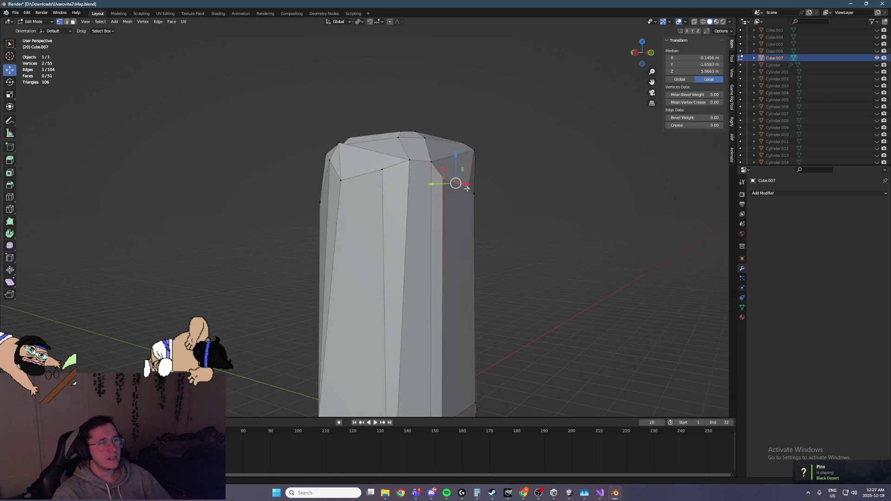
{"action": "key", "text": "g"}
{"action": "key", "text": "z"}
{"action": "left_click", "coordinate": [432, 169]}
Step: Lower three more top vertices of the pillar along the Z axis
{"action": "left_click", "coordinate": [431, 162]}
{"action": "key", "text": "g"}
{"action": "key", "text": "z"}
{"action": "left_click", "coordinate": [429, 185]}
{"action": "left_click", "coordinate": [409, 159]}
{"action": "key", "text": "g"}
{"action": "key", "text": "z"}
{"action": "left_click", "coordinate": [408, 179]}
{"action": "left_click", "coordinate": [383, 169]}
{"action": "key", "text": "g"}
{"action": "key", "text": "z"}
{"action": "left_click", "coordinate": [384, 195]}
Step: Lower a pair of top vertices together along Z
{"action": "mouse_move", "coordinate": [384, 195]}
{"action": "middle_mouse_down"}
{"action": "mouse_move", "coordinate": [385, 223]}
{"action": "mouse_move", "coordinate": [447, 218]}
{"action": "middle_mouse_up"}
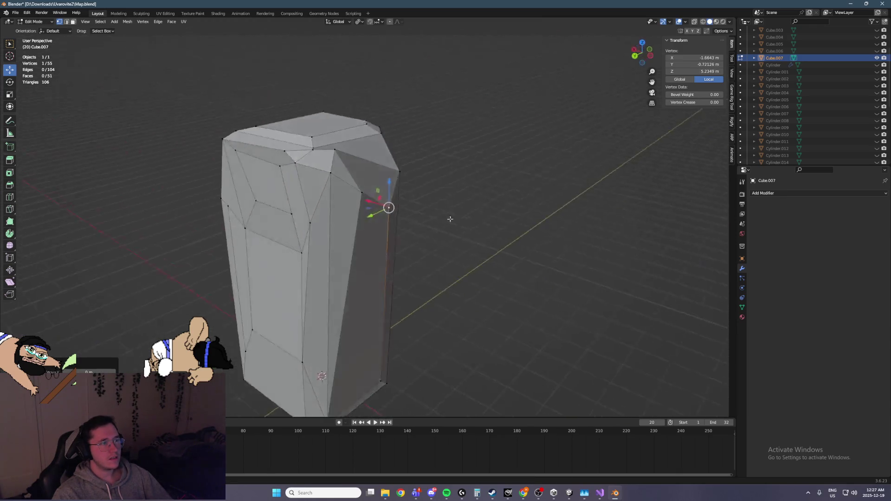
{"action": "left_click", "coordinate": [319, 143]}
{"action": "mouse_move", "coordinate": [318, 143]}
{"action": "middle_mouse_down"}
{"action": "mouse_move", "coordinate": [301, 177]}
{"action": "mouse_move", "coordinate": [306, 122]}
{"action": "mouse_move", "coordinate": [320, 153]}
{"action": "mouse_move", "coordinate": [355, 145]}
{"action": "mouse_move", "coordinate": [353, 163]}
{"action": "mouse_move", "coordinate": [344, 153]}
{"action": "mouse_move", "coordinate": [346, 178]}
{"action": "mouse_move", "coordinate": [300, 192]}
{"action": "middle_mouse_up"}
{"action": "scroll", "coordinate": [301, 177], "scroll_direction": "up", "scroll_amount": 3}
{"action": "left_click", "coordinate": [306, 122], "text": "shift"}
{"action": "key", "text": "g"}
{"action": "key", "text": "z"}
{"action": "left_click", "coordinate": [307, 139]}
Step: Move a top rim vertex down and outward, slide it across the top, and save
{"action": "scroll", "coordinate": [348, 143], "scroll_direction": "down", "scroll_amount": 3}
{"action": "left_click", "coordinate": [347, 179]}
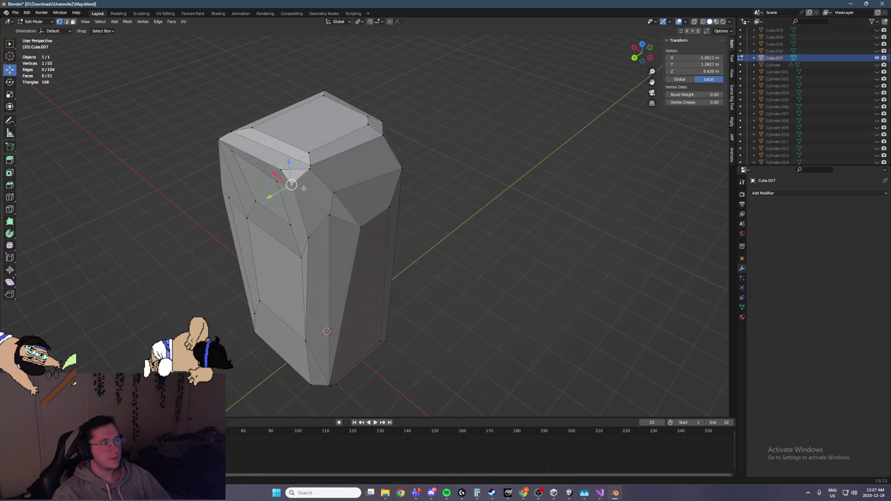
{"action": "key", "text": "g"}
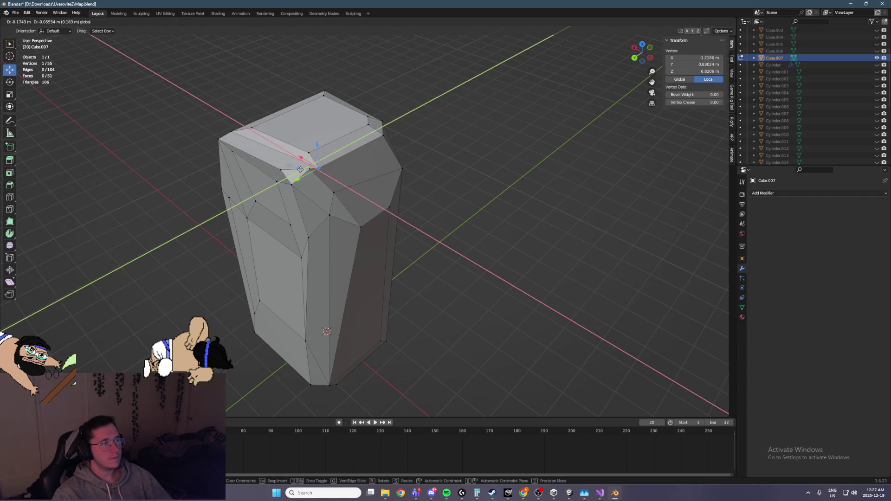
{"action": "key", "text": "Escape"}
{"action": "key", "text": "g"}
{"action": "left_click", "coordinate": [318, 166]}
{"action": "left_click_drag", "start_coordinate": [290, 164], "coordinate": [299, 168]}
{"action": "mouse_move", "coordinate": [299, 168]}
{"action": "middle_mouse_down"}
{"action": "mouse_move", "coordinate": [229, 111]}
{"action": "mouse_move", "coordinate": [326, 159]}
{"action": "mouse_move", "coordinate": [344, 201]}
{"action": "middle_mouse_up"}
{"action": "scroll", "coordinate": [344, 201], "scroll_direction": "up", "scroll_amount": 3}
{"action": "key", "text": "ctrl+s"}
Step: Delete the large front face with Only Faces, refill the hole with two new faces, and save
{"action": "left_click", "coordinate": [74, 22]}
{"action": "left_click", "coordinate": [302, 234]}
{"action": "key", "text": "x"}
{"action": "left_click", "coordinate": [302, 232]}
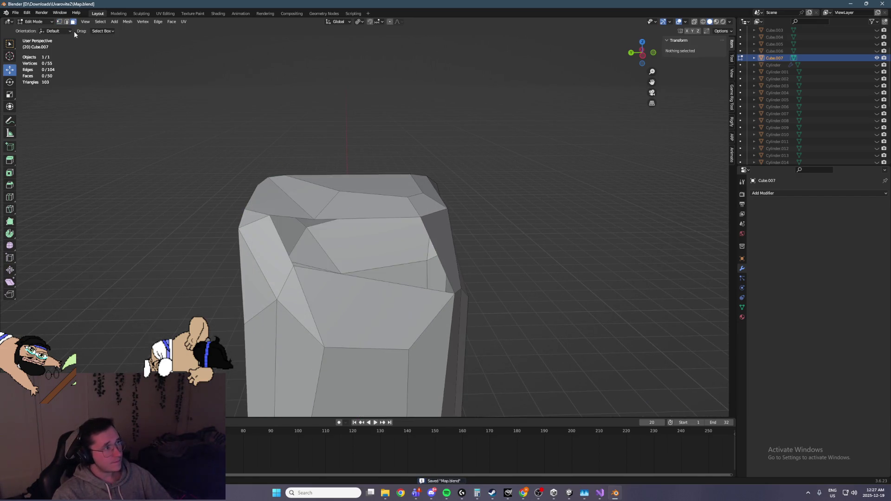
{"action": "left_click", "coordinate": [318, 218]}
{"action": "middle_click_drag", "start_coordinate": [318, 218], "coordinate": [294, 261]}
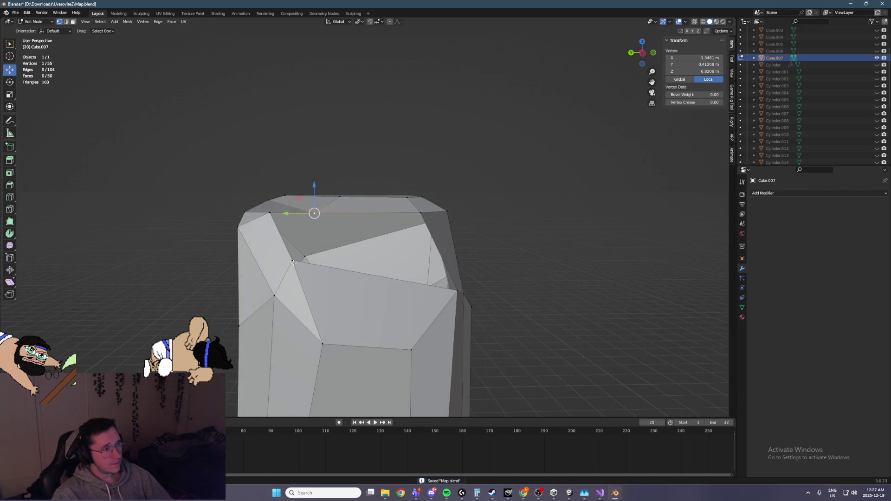
{"action": "key", "text": "f"}
{"action": "mouse_move", "coordinate": [292, 227]}
{"action": "middle_mouse_down"}
{"action": "mouse_move", "coordinate": [297, 218]}
{"action": "mouse_move", "coordinate": [404, 218]}
{"action": "middle_mouse_up"}
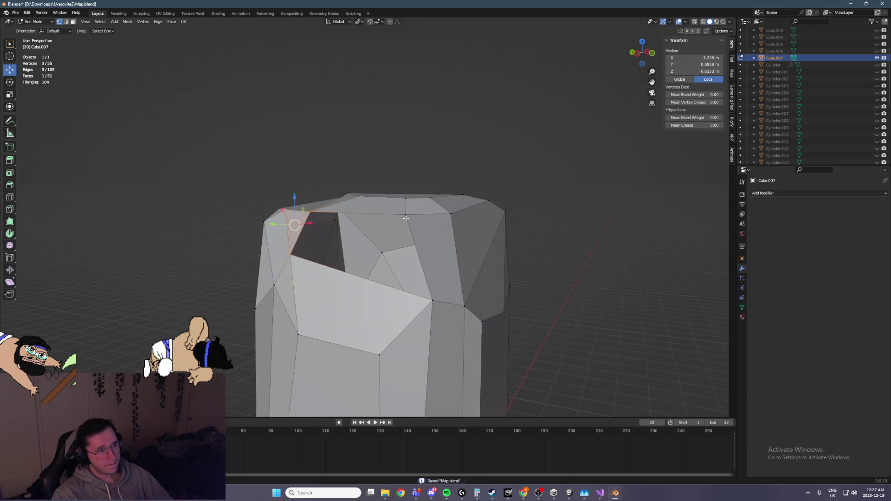
{"action": "left_click", "coordinate": [405, 215]}
{"action": "left_click", "coordinate": [435, 300], "text": "shift"}
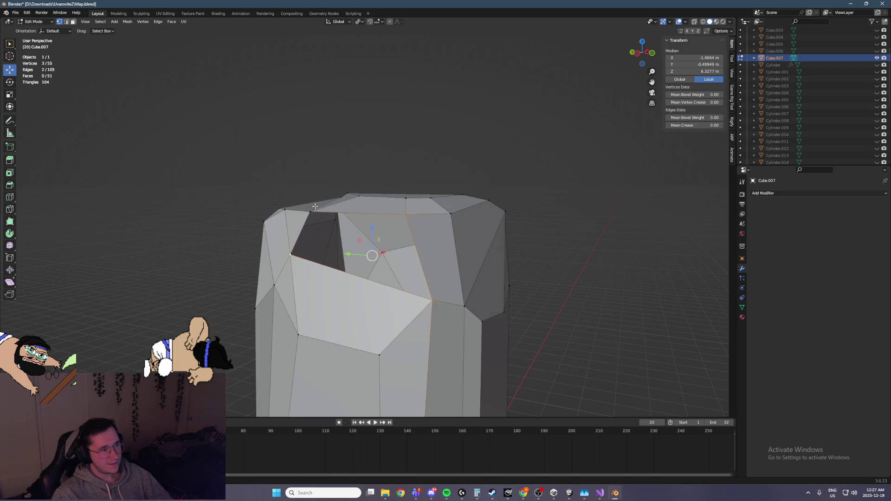
{"action": "key", "text": "f"}
{"action": "middle_click_drag", "start_coordinate": [316, 206], "coordinate": [490, 255]}
{"action": "key", "text": "ctrl+s"}
Step: In Object Mode, try Shade Smooth on the pillar, undo it, then return to Edit Mode
{"action": "key", "text": "alt+a"}
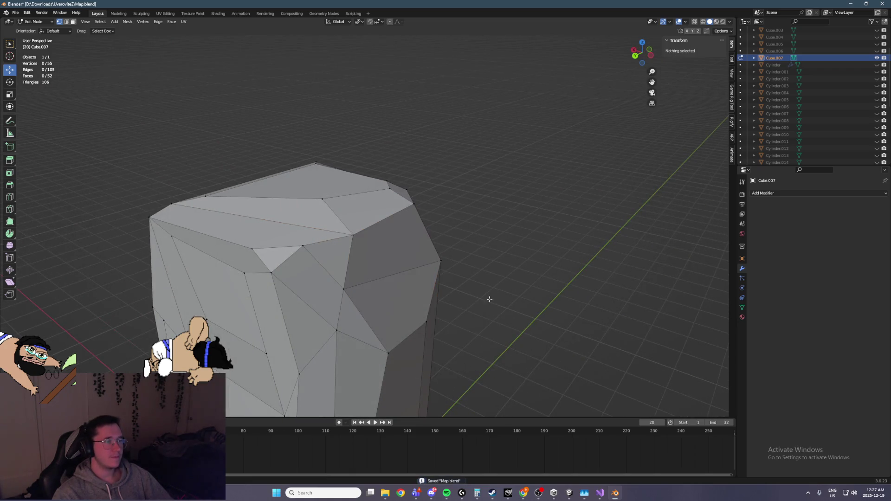
{"action": "scroll", "coordinate": [476, 295], "scroll_direction": "down", "scroll_amount": 3}
{"action": "mouse_move", "coordinate": [476, 295]}
{"action": "middle_mouse_down"}
{"action": "mouse_move", "coordinate": [370, 256]}
{"action": "mouse_move", "coordinate": [414, 267]}
{"action": "mouse_move", "coordinate": [483, 257]}
{"action": "mouse_move", "coordinate": [371, 248]}
{"action": "mouse_move", "coordinate": [324, 264]}
{"action": "middle_mouse_up"}
{"action": "scroll", "coordinate": [324, 264], "scroll_direction": "down", "scroll_amount": 3}
{"action": "mouse_move", "coordinate": [407, 288]}
{"action": "middle_mouse_down"}
{"action": "mouse_move", "coordinate": [338, 312]}
{"action": "mouse_move", "coordinate": [384, 264]}
{"action": "mouse_move", "coordinate": [398, 269]}
{"action": "middle_mouse_up"}
{"action": "scroll", "coordinate": [398, 269], "scroll_direction": "up", "scroll_amount": 2}
{"action": "left_click", "coordinate": [33, 21]}
{"action": "left_click", "coordinate": [34, 29]}
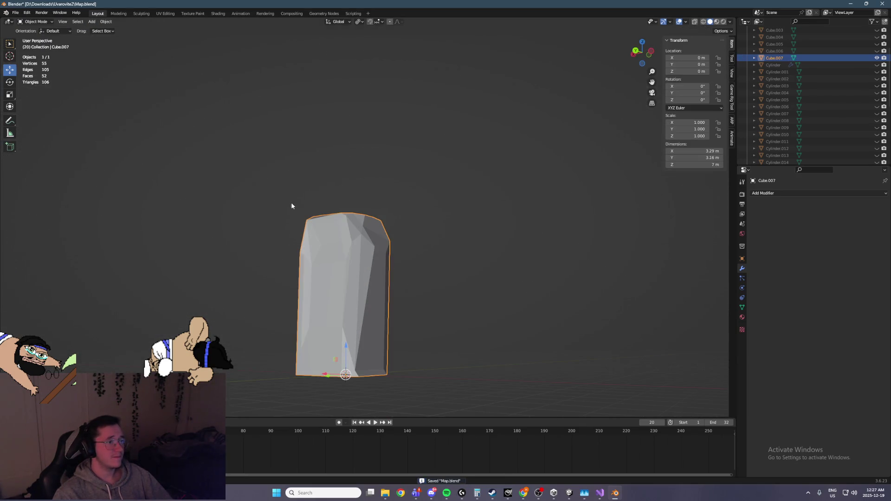
{"action": "scroll", "coordinate": [297, 204], "scroll_direction": "up", "scroll_amount": 1}
{"action": "mouse_move", "coordinate": [396, 239]}
{"action": "middle_mouse_down"}
{"action": "mouse_move", "coordinate": [357, 258]}
{"action": "mouse_move", "coordinate": [427, 282]}
{"action": "mouse_move", "coordinate": [486, 272]}
{"action": "mouse_move", "coordinate": [375, 253]}
{"action": "middle_mouse_up"}
{"action": "right_click", "coordinate": [358, 258]}
{"action": "left_click", "coordinate": [357, 259]}
{"action": "key", "text": "ctrl+z"}
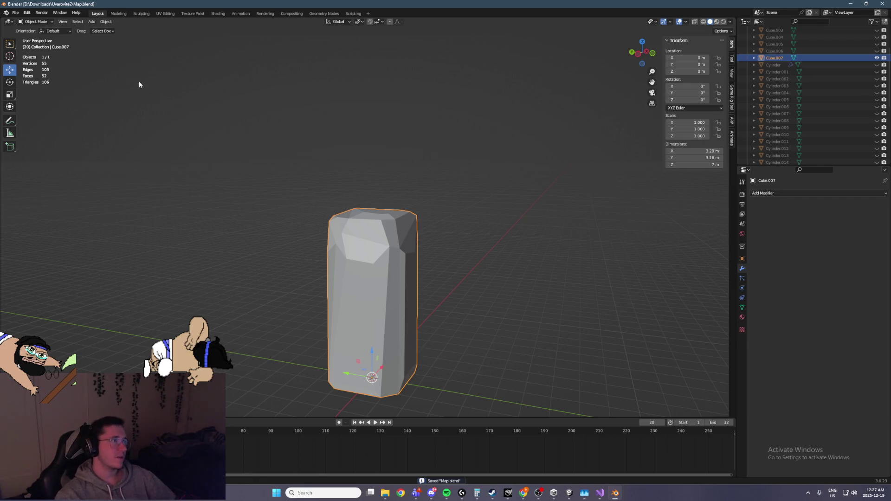
{"action": "left_click", "coordinate": [36, 22]}
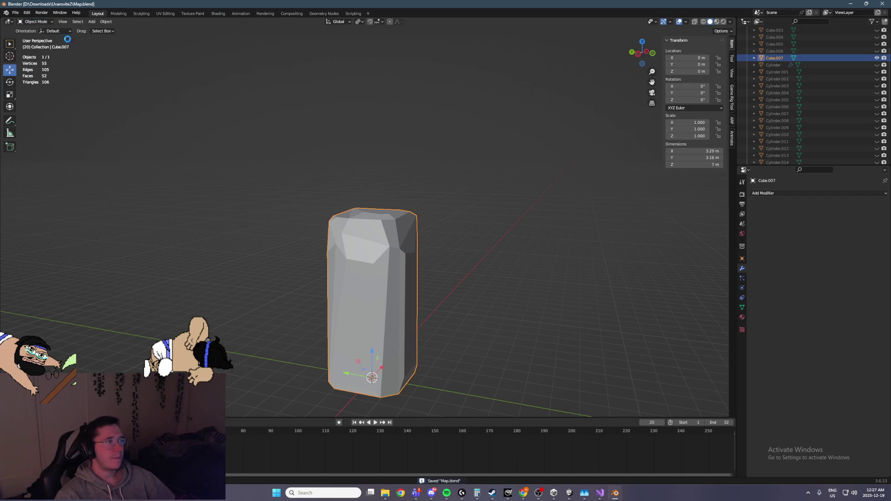
{"action": "left_click", "coordinate": [36, 22]}
{"action": "left_click", "coordinate": [30, 36]}
Step: Select the whole mesh, switch to the UV Editing workspace, and unwrap the pillar
{"action": "key", "text": "a"}
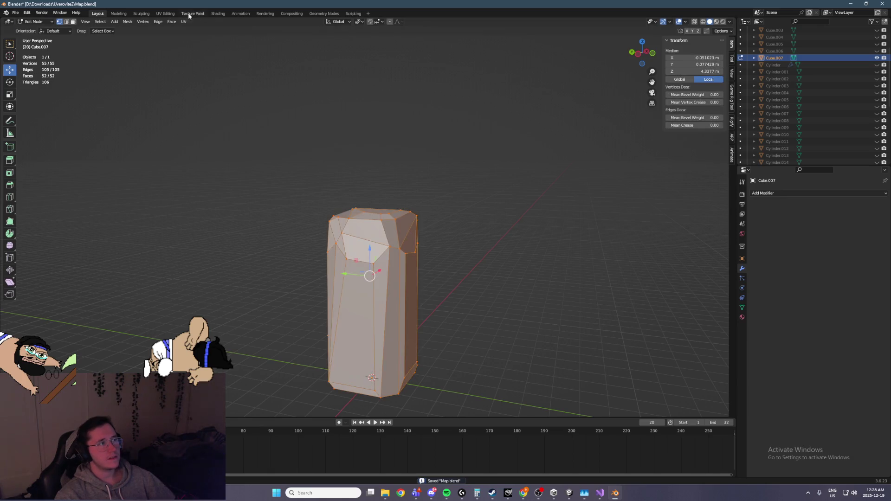
{"action": "left_click", "coordinate": [166, 13]}
{"action": "scroll", "coordinate": [584, 279], "scroll_direction": "down", "scroll_amount": 5}
{"action": "mouse_move", "coordinate": [585, 278]}
{"action": "middle_mouse_down"}
{"action": "mouse_move", "coordinate": [591, 274]}
{"action": "mouse_move", "coordinate": [570, 306]}
{"action": "mouse_move", "coordinate": [578, 354]}
{"action": "mouse_move", "coordinate": [577, 193]}
{"action": "mouse_move", "coordinate": [571, 255]}
{"action": "mouse_move", "coordinate": [517, 265]}
{"action": "mouse_move", "coordinate": [576, 268]}
{"action": "middle_mouse_up"}
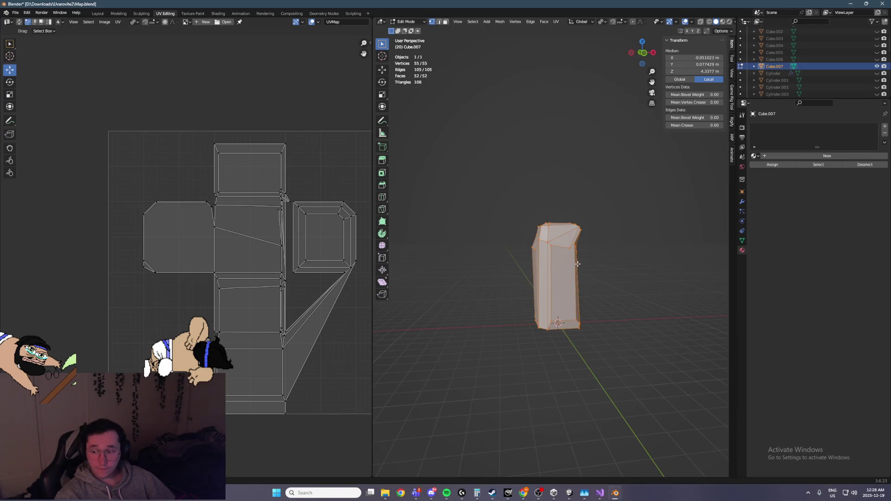
{"action": "scroll", "coordinate": [576, 268], "scroll_direction": "up", "scroll_amount": 4}
{"action": "right_click", "coordinate": [576, 268]}
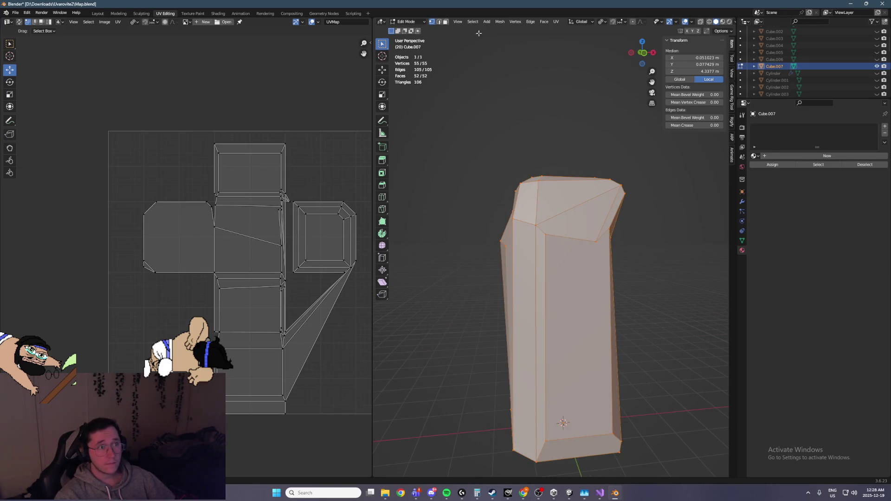
{"action": "left_click", "coordinate": [555, 22]}
{"action": "left_click", "coordinate": [578, 30]}
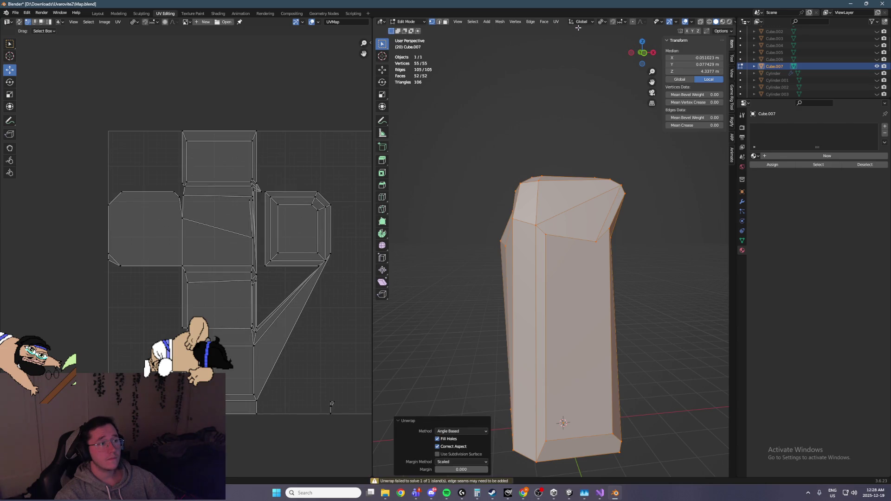
Step: Try Cube Projection on the pillar, then undo it to keep the unwrap
{"action": "left_click", "coordinate": [555, 21]}
{"action": "left_click", "coordinate": [590, 69]}
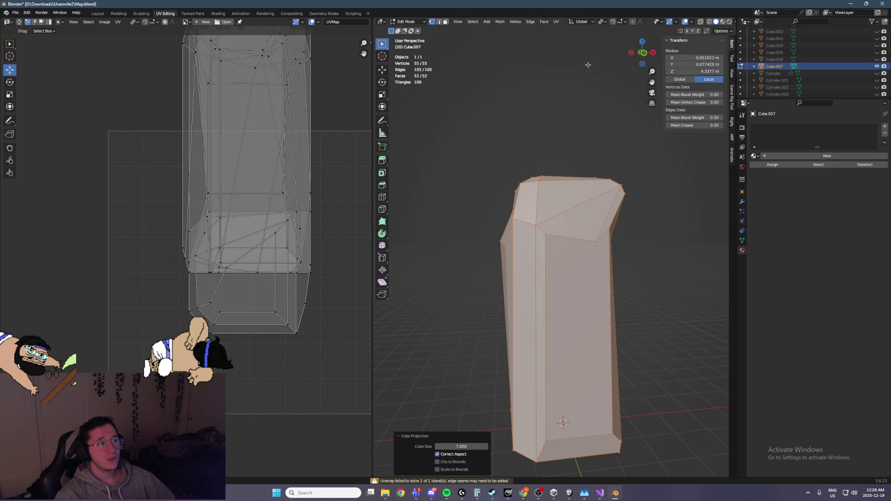
{"action": "middle_click_drag", "start_coordinate": [277, 144], "coordinate": [256, 226]}
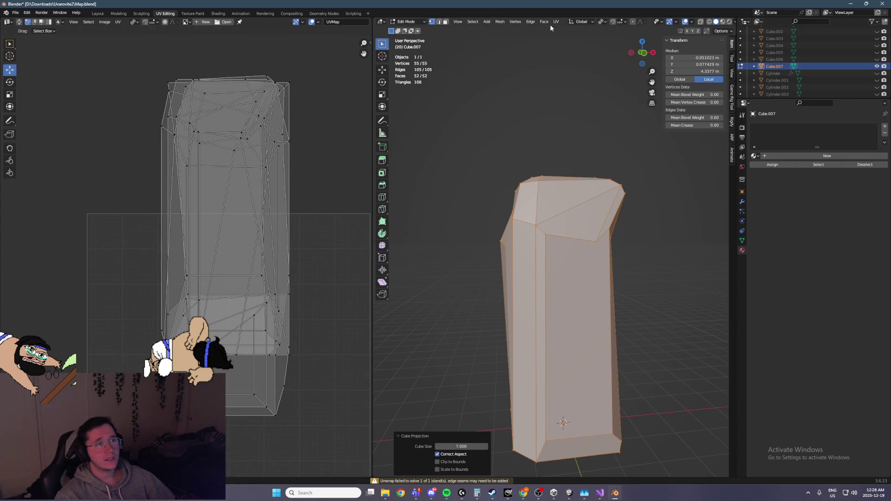
{"action": "key", "text": "ctrl+z"}
{"action": "mouse_move", "coordinate": [550, 93]}
{"action": "middle_mouse_down"}
{"action": "mouse_move", "coordinate": [543, 165]}
{"action": "mouse_move", "coordinate": [515, 140]}
{"action": "middle_mouse_up"}
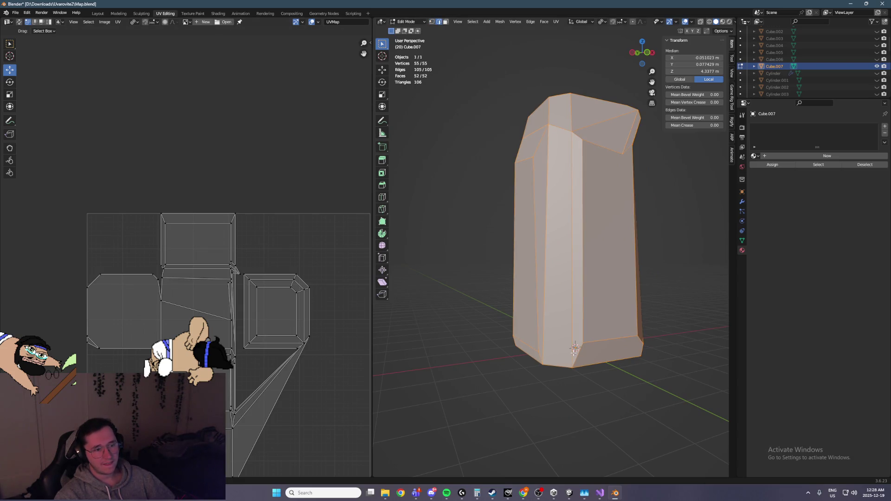
Step: Select an edge path up one vertical edge and along the lower rim, and mark it as a seam
{"action": "left_click", "coordinate": [574, 349]}
{"action": "middle_click_drag", "start_coordinate": [575, 349], "coordinate": [580, 333]}
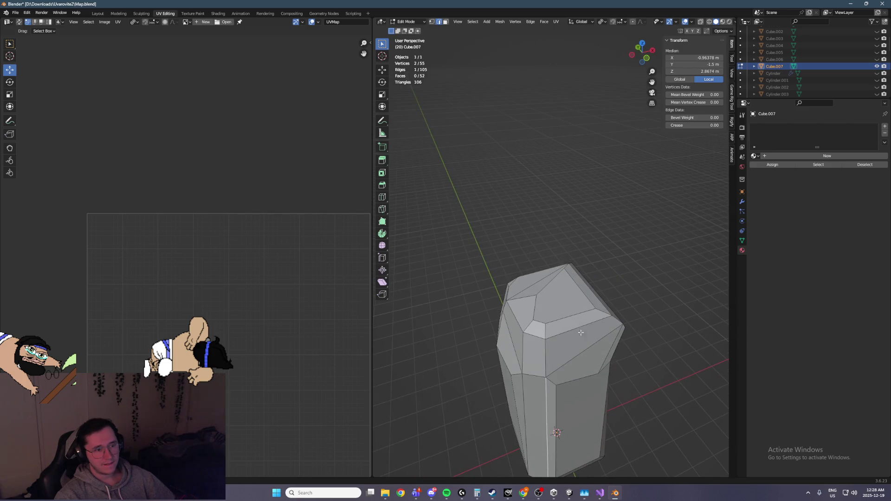
{"action": "left_click", "coordinate": [547, 349], "text": "ctrl"}
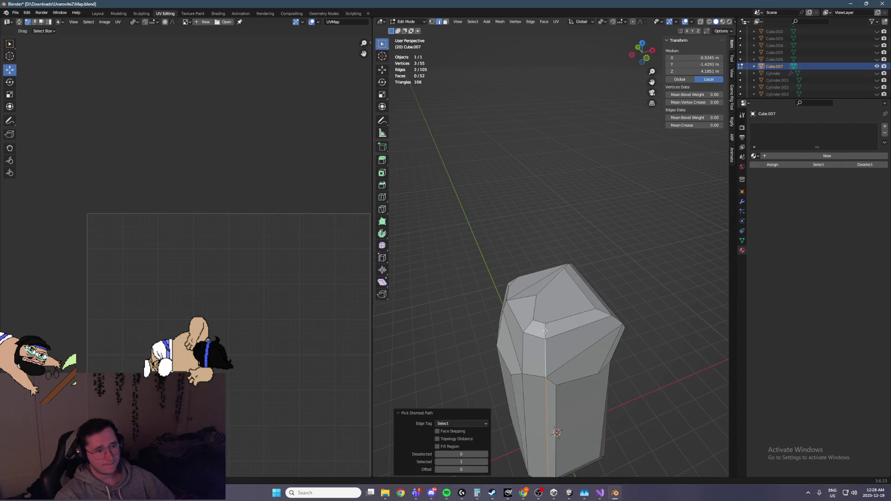
{"action": "left_click", "coordinate": [544, 331], "text": "ctrl"}
{"action": "middle_click_drag", "start_coordinate": [545, 331], "coordinate": [563, 270]}
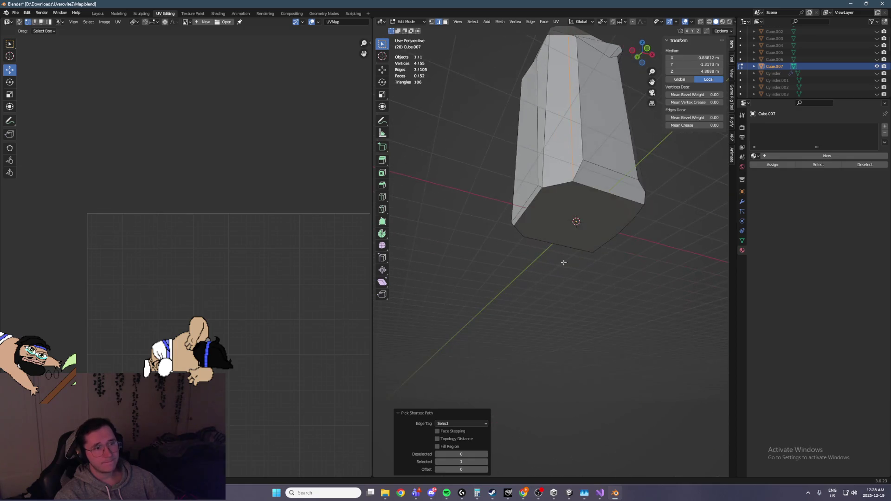
{"action": "left_click", "coordinate": [582, 186], "text": "ctrl"}
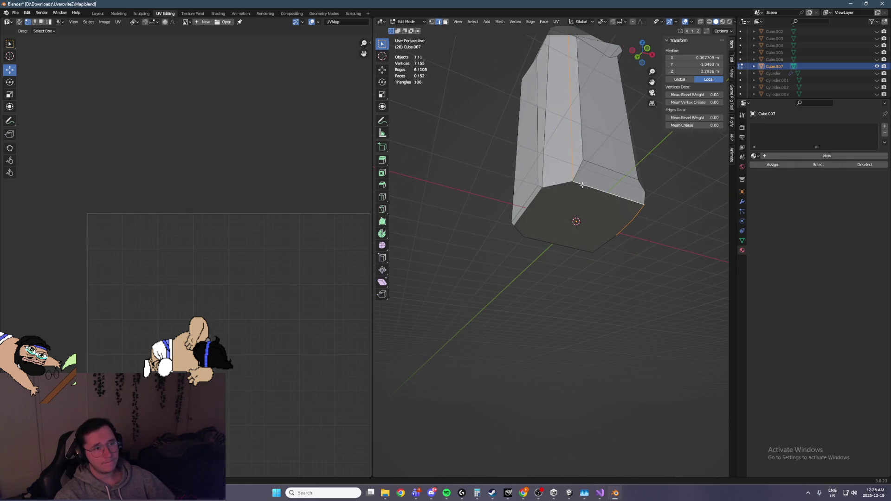
{"action": "mouse_move", "coordinate": [582, 185]}
{"action": "middle_mouse_down"}
{"action": "mouse_move", "coordinate": [592, 262]}
{"action": "mouse_move", "coordinate": [587, 229]}
{"action": "middle_mouse_up"}
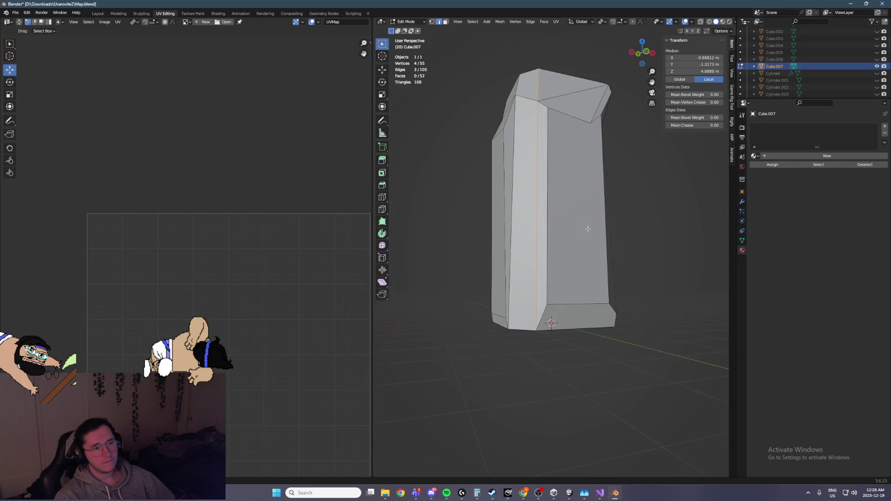
{"action": "right_click", "coordinate": [587, 229]}
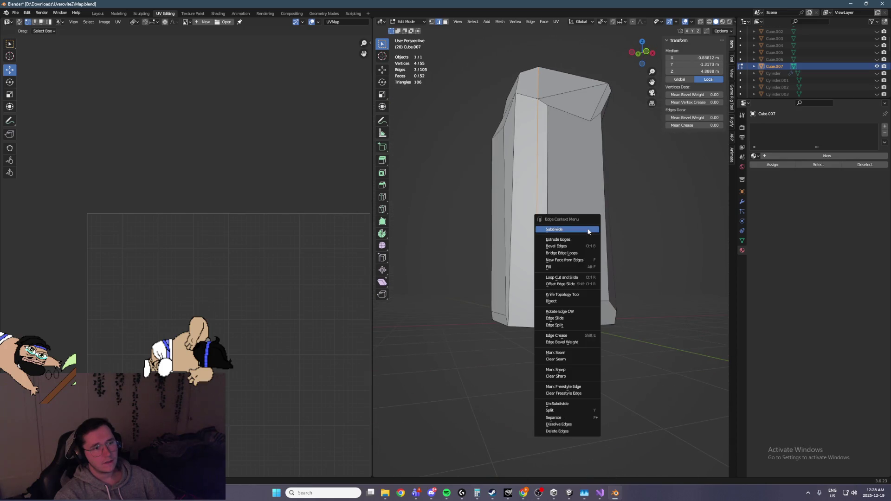
{"action": "left_click", "coordinate": [571, 354]}
Step: Delete the pillar's bottom face using Only Faces
{"action": "middle_click_drag", "start_coordinate": [576, 329], "coordinate": [576, 308]}
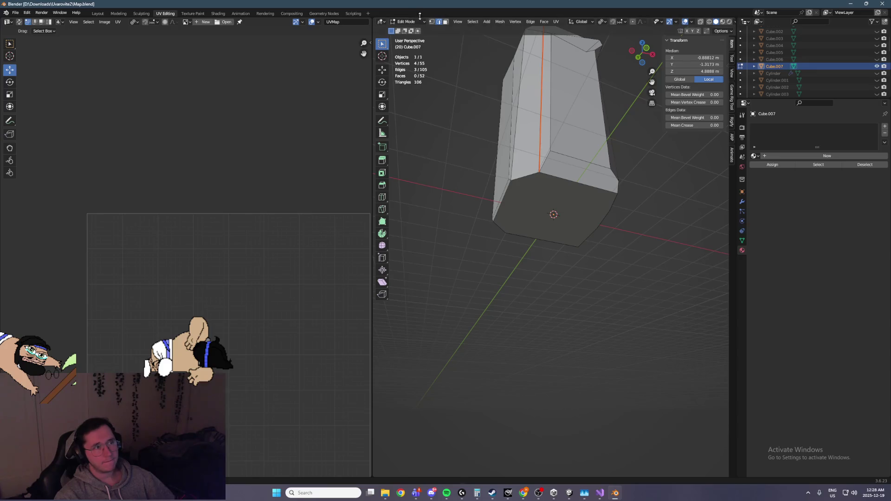
{"action": "left_click", "coordinate": [445, 22]}
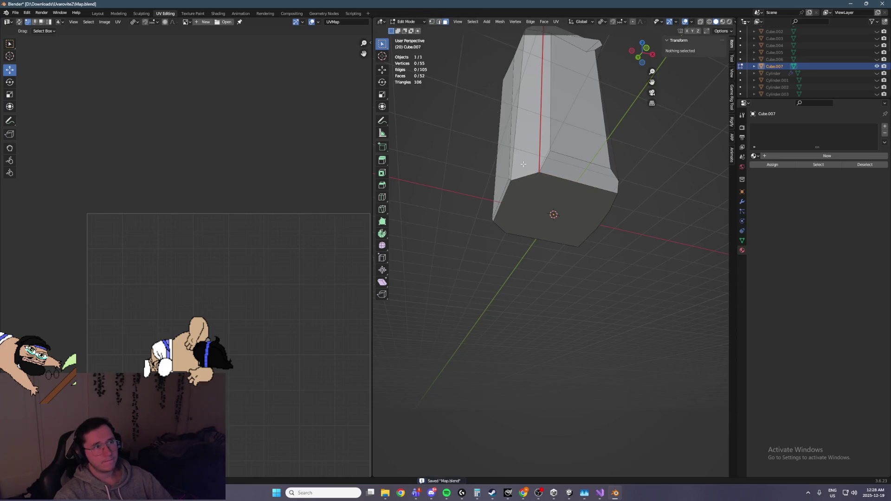
{"action": "left_click", "coordinate": [550, 212]}
{"action": "key", "text": "x"}
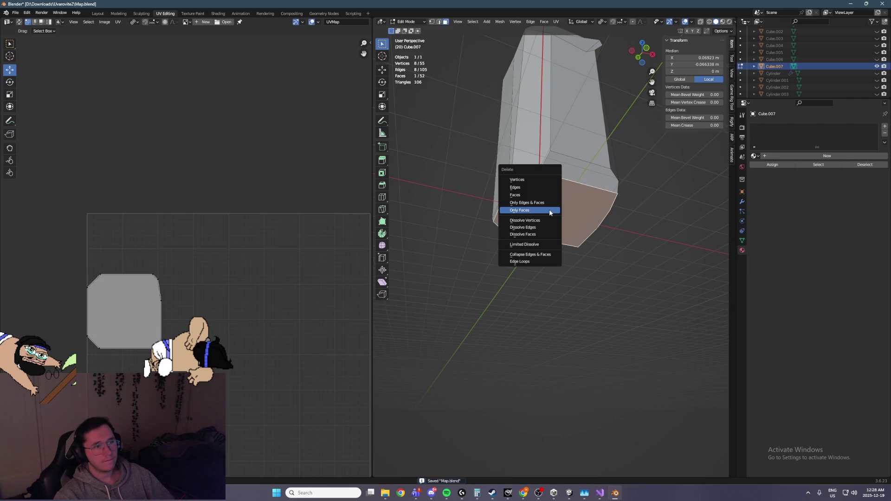
{"action": "left_click", "coordinate": [550, 212]}
Step: Select the whole mesh, unwrap it using the new seam, and save
{"action": "left_click", "coordinate": [431, 21]}
{"action": "middle_click_drag", "start_coordinate": [511, 120], "coordinate": [513, 181]}
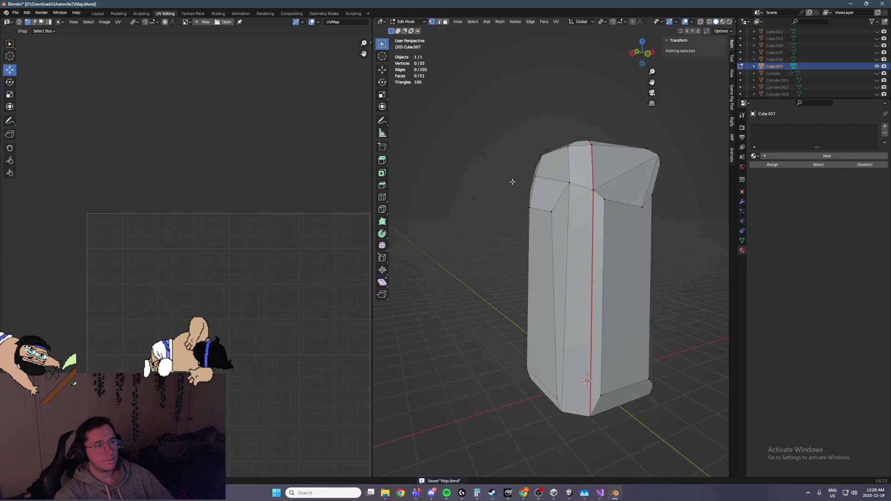
{"action": "key", "text": "u"}
{"action": "key", "text": "a"}
{"action": "left_click", "coordinate": [446, 21]}
{"action": "left_click", "coordinate": [556, 22]}
{"action": "left_click", "coordinate": [568, 29]}
{"action": "key", "text": "ctrl+s"}
{"action": "scroll", "coordinate": [263, 204], "scroll_direction": "up", "scroll_amount": 5}
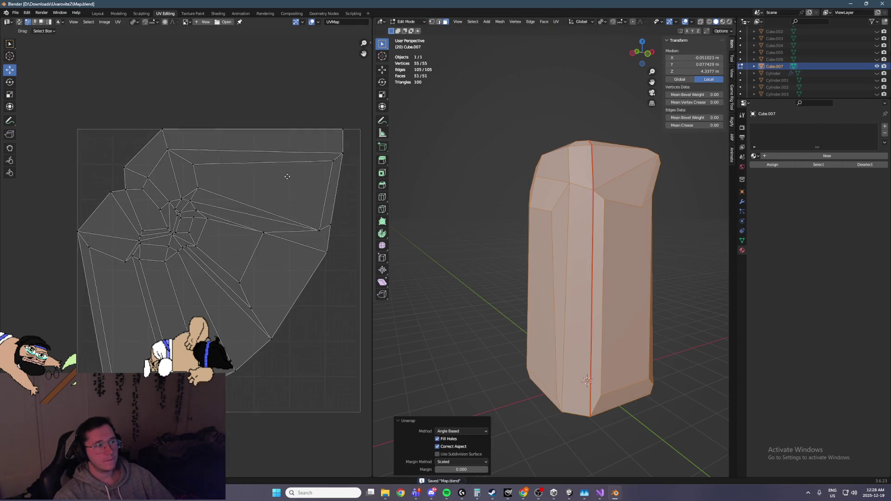
Step: Frame the UV square, select the pillar's top face, and mark its edges as seams
{"action": "scroll", "coordinate": [212, 210], "scroll_direction": "down", "scroll_amount": 2}
{"action": "middle_click_drag", "start_coordinate": [615, 144], "coordinate": [577, 235]}
{"action": "scroll", "coordinate": [568, 262], "scroll_direction": "up", "scroll_amount": 2}
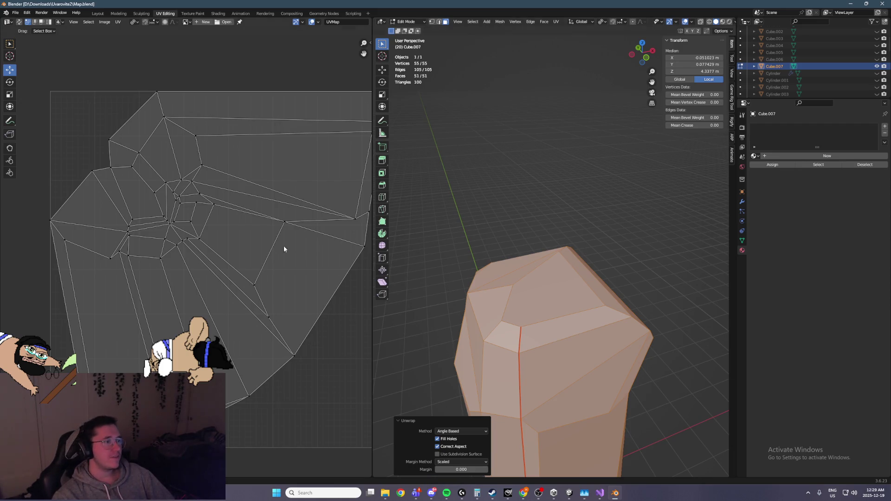
{"action": "key", "text": "Home"}
{"action": "scroll", "coordinate": [506, 278], "scroll_direction": "up", "scroll_amount": 6}
{"action": "scroll", "coordinate": [507, 278], "scroll_direction": "down", "scroll_amount": 6}
{"action": "mouse_move", "coordinate": [534, 260]}
{"action": "middle_mouse_down"}
{"action": "mouse_move", "coordinate": [562, 238]}
{"action": "mouse_move", "coordinate": [499, 279]}
{"action": "middle_mouse_up"}
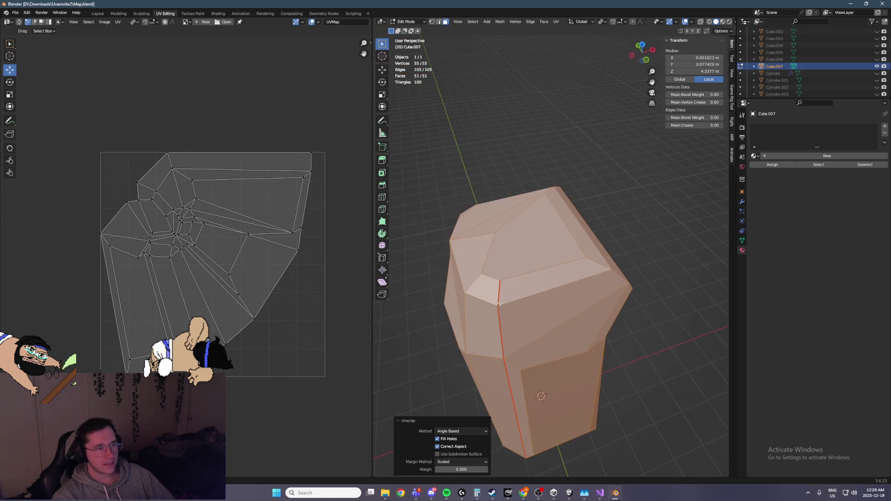
{"action": "left_click", "coordinate": [511, 280], "text": "alt"}
{"action": "left_click", "coordinate": [625, 200]}
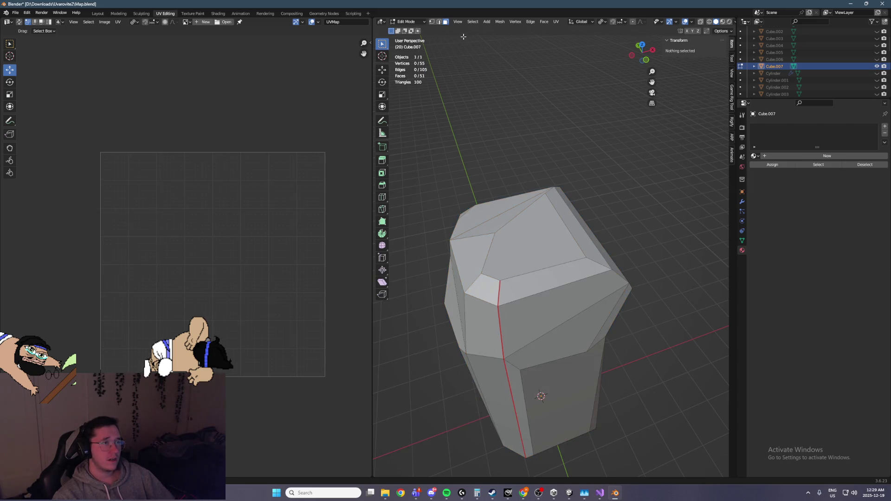
{"action": "left_click", "coordinate": [534, 265]}
{"action": "right_click", "coordinate": [509, 269]}
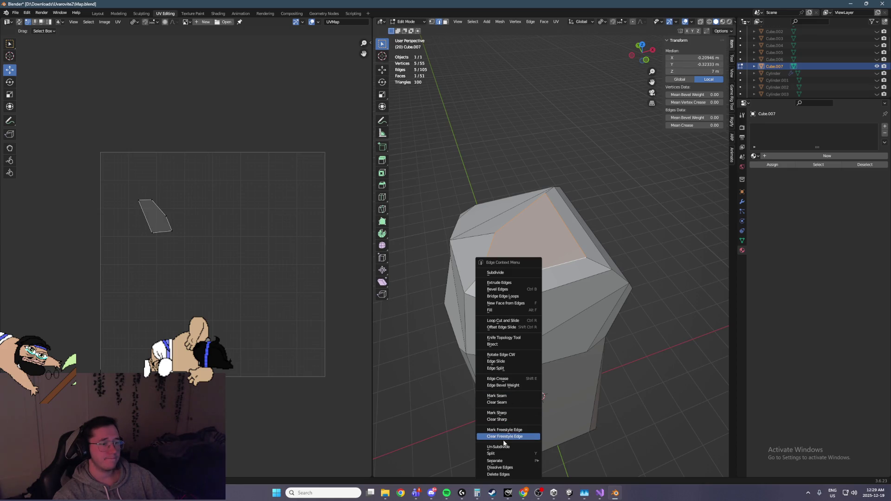
{"action": "left_click", "coordinate": [511, 396]}
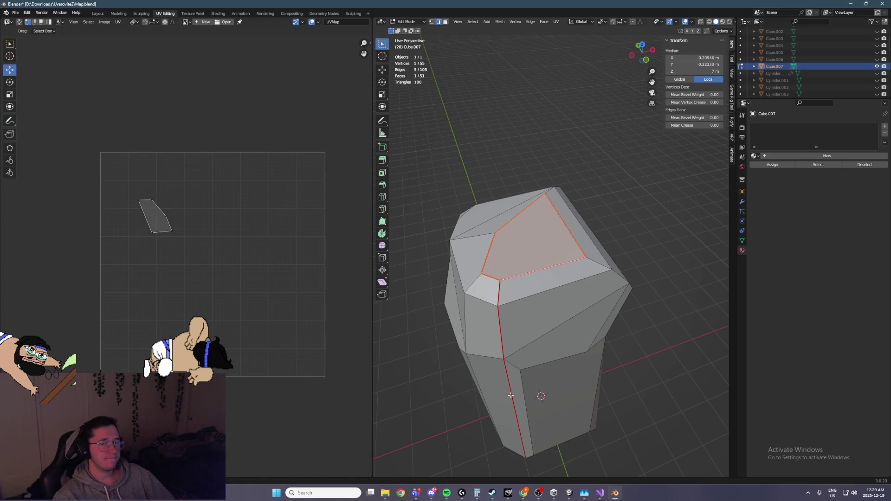
Step: Select the whole mesh and unwrap it into one fan-shaped UV island
{"action": "key", "text": "a"}
{"action": "left_click", "coordinate": [556, 21]}
{"action": "left_click", "coordinate": [564, 30]}
{"action": "scroll", "coordinate": [221, 302], "scroll_direction": "up", "scroll_amount": 1}
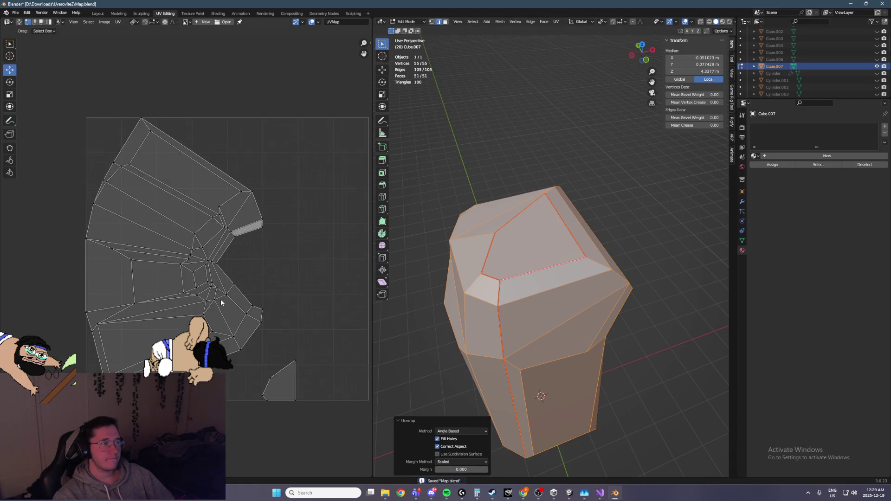
{"action": "scroll", "coordinate": [221, 302], "scroll_direction": "up", "scroll_amount": 1}
{"action": "mouse_move", "coordinate": [487, 288]}
{"action": "middle_mouse_down"}
{"action": "mouse_move", "coordinate": [497, 279]}
{"action": "mouse_move", "coordinate": [478, 249]}
{"action": "mouse_move", "coordinate": [461, 247]}
{"action": "middle_mouse_up"}
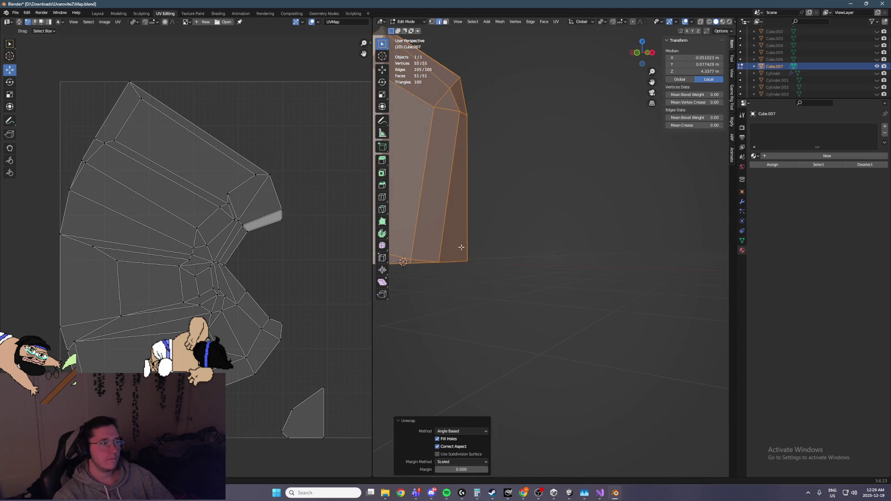
{"action": "key", "text": "alt+a"}
{"action": "key", "text": "a"}
{"action": "scroll", "coordinate": [254, 209], "scroll_direction": "down", "scroll_amount": 3}
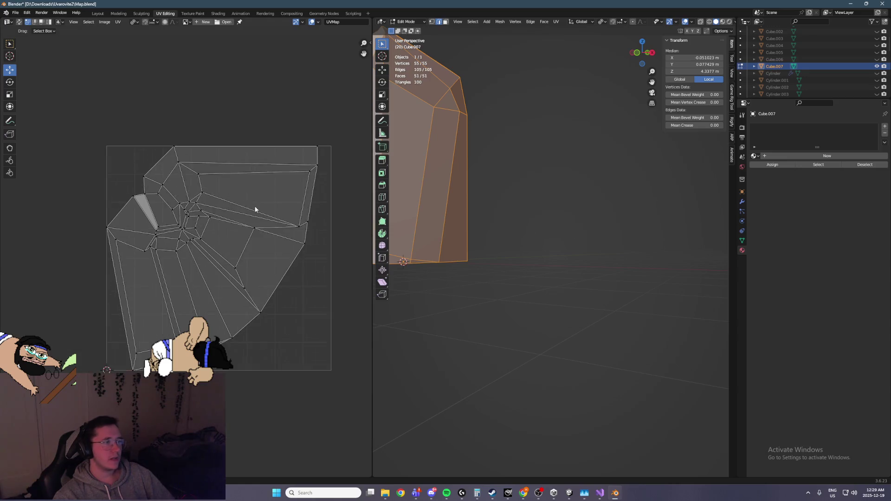
Step: Select all the pillar's UVs and rotate the fan-shaped island about 45°
{"action": "key", "text": "a"}
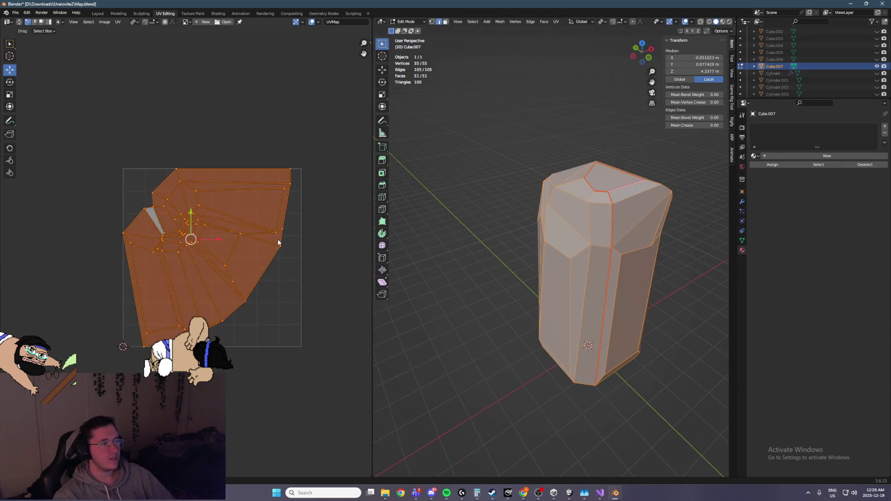
{"action": "left_click", "coordinate": [610, 219]}
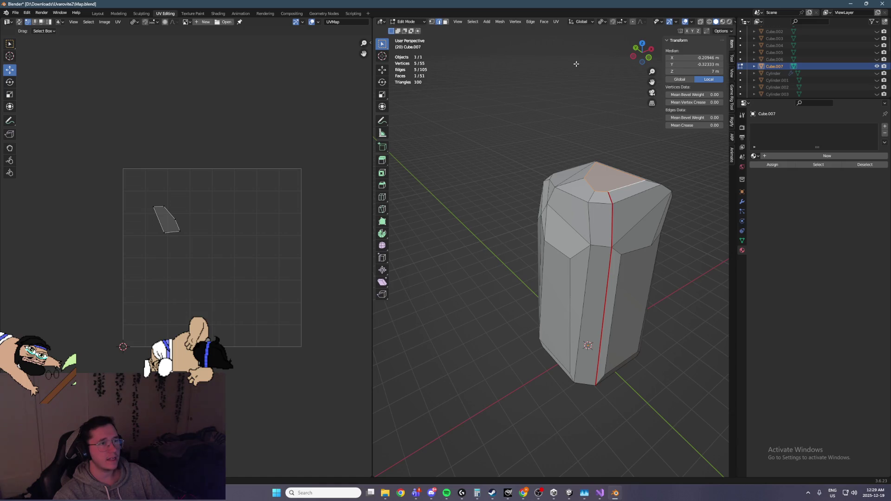
{"action": "key", "text": "a"}
{"action": "left_click_drag", "start_coordinate": [85, 122], "coordinate": [326, 350]}
{"action": "key", "text": "shift+space"}
{"action": "key", "text": "r"}
{"action": "left_click_drag", "start_coordinate": [210, 217], "coordinate": [251, 238]}
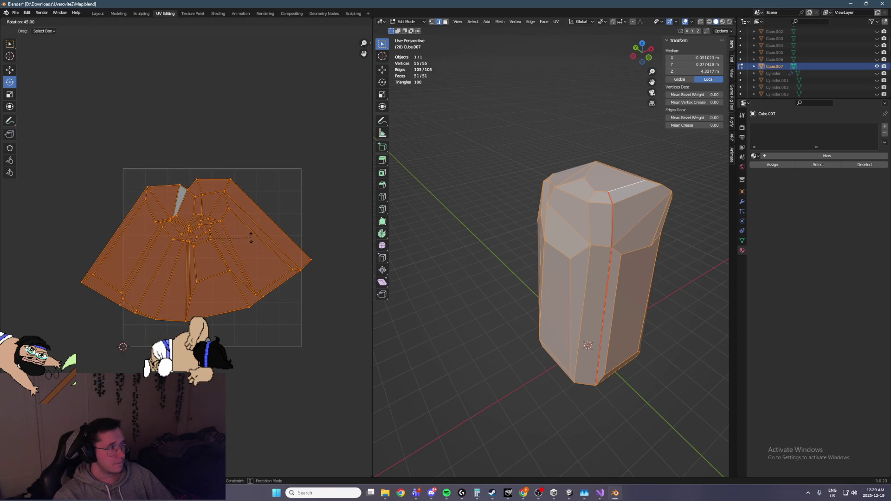
{"action": "left_click", "coordinate": [253, 235]}
Step: View the pillar from above and select all its connected geometry
{"action": "scroll", "coordinate": [253, 235], "scroll_direction": "up", "scroll_amount": 2}
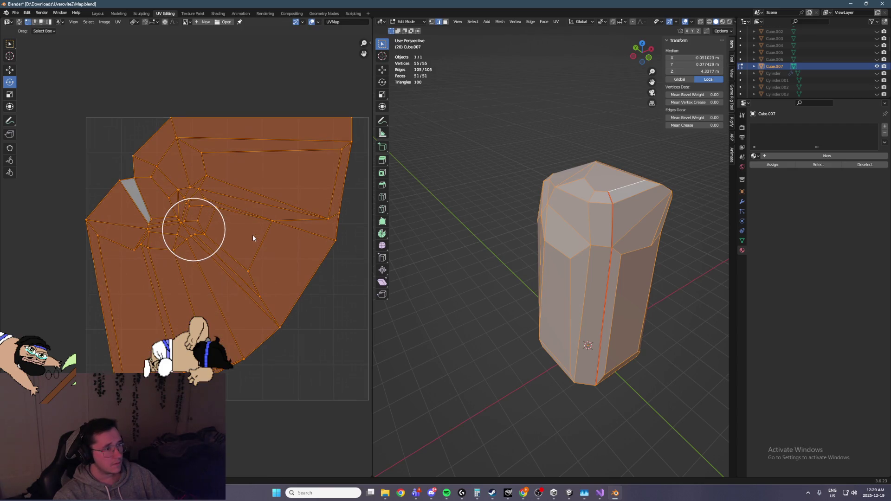
{"action": "scroll", "coordinate": [253, 235], "scroll_direction": "up", "scroll_amount": 1}
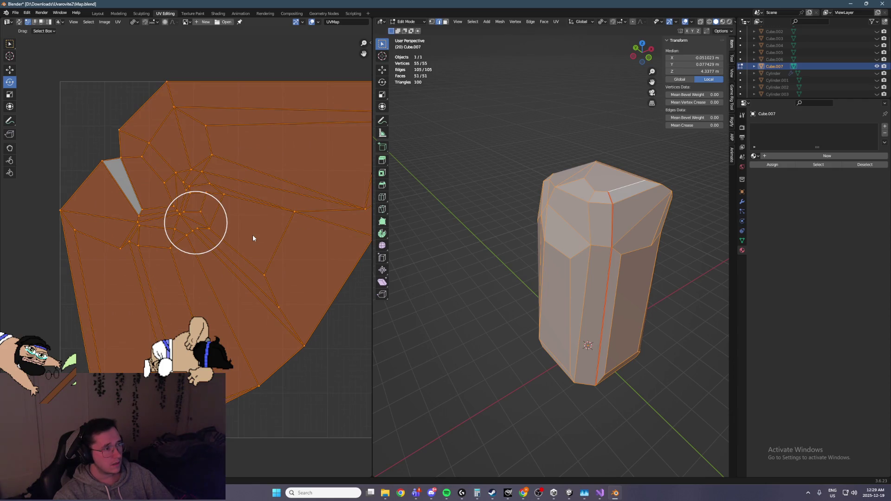
{"action": "mouse_move", "coordinate": [655, 297]}
{"action": "middle_mouse_down"}
{"action": "mouse_move", "coordinate": [629, 307]}
{"action": "mouse_move", "coordinate": [640, 297]}
{"action": "mouse_move", "coordinate": [625, 264]}
{"action": "middle_mouse_up"}
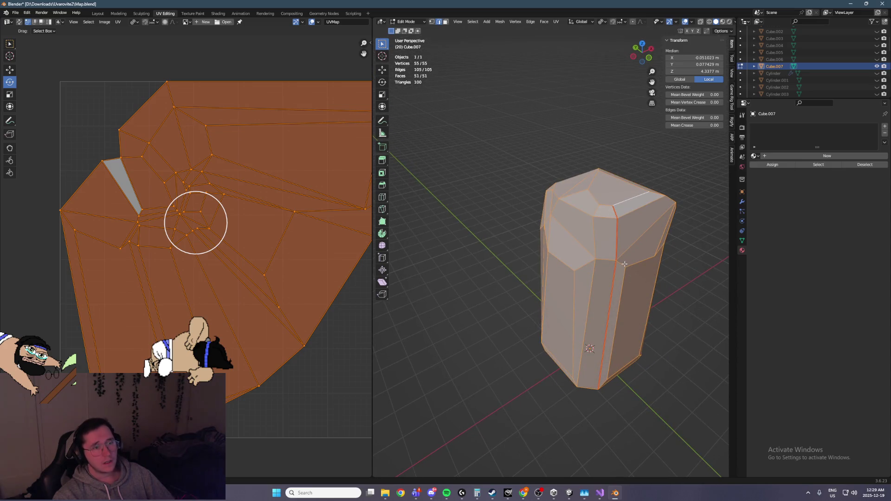
{"action": "left_click", "coordinate": [618, 241]}
{"action": "key", "text": "ctrl+l"}
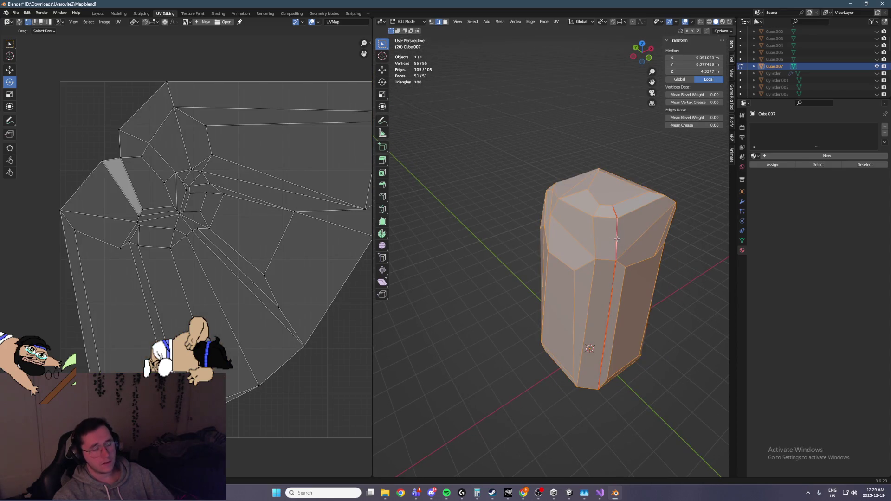
{"action": "left_click", "coordinate": [582, 22]}
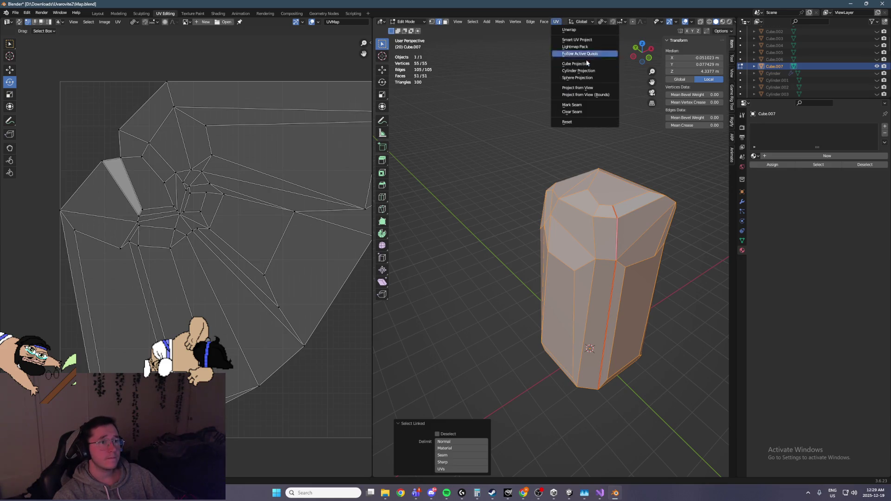
Step: Clear the old seam and mark a new vertical edge path as the seam
{"action": "right_click", "coordinate": [558, 254]}
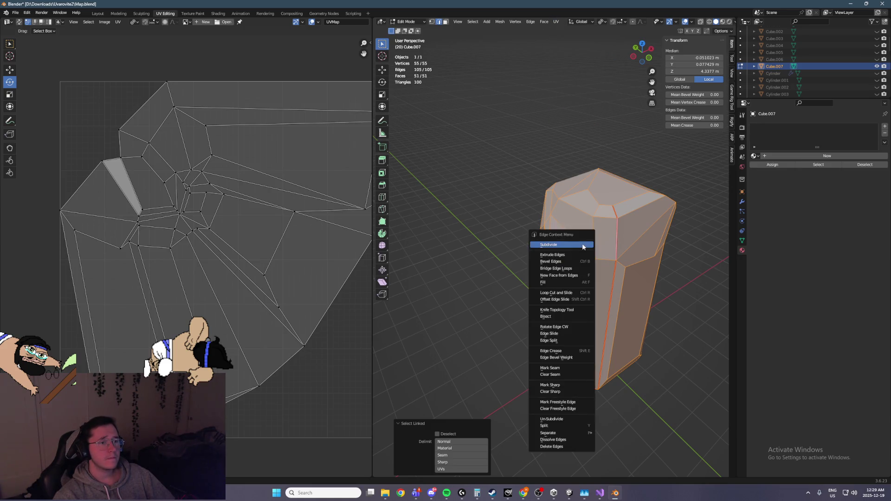
{"action": "right_click", "coordinate": [533, 172]}
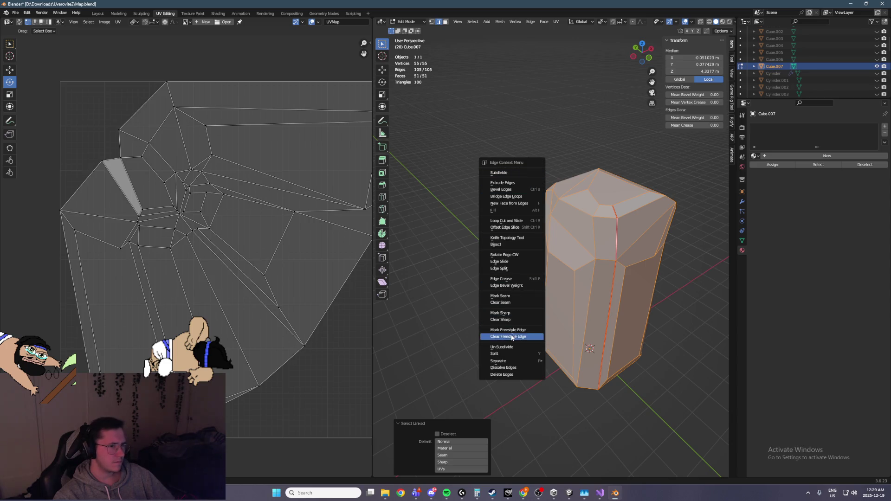
{"action": "left_click", "coordinate": [510, 303]}
{"action": "mouse_move", "coordinate": [510, 307]}
{"action": "middle_mouse_down"}
{"action": "mouse_move", "coordinate": [585, 384]}
{"action": "mouse_move", "coordinate": [594, 320]}
{"action": "middle_mouse_up"}
{"action": "left_click", "coordinate": [591, 245]}
{"action": "mouse_move", "coordinate": [590, 245]}
{"action": "middle_mouse_down"}
{"action": "mouse_move", "coordinate": [617, 260]}
{"action": "mouse_move", "coordinate": [603, 274]}
{"action": "mouse_move", "coordinate": [501, 255]}
{"action": "mouse_move", "coordinate": [560, 241]}
{"action": "middle_mouse_up"}
{"action": "left_click", "coordinate": [462, 252], "text": "ctrl"}
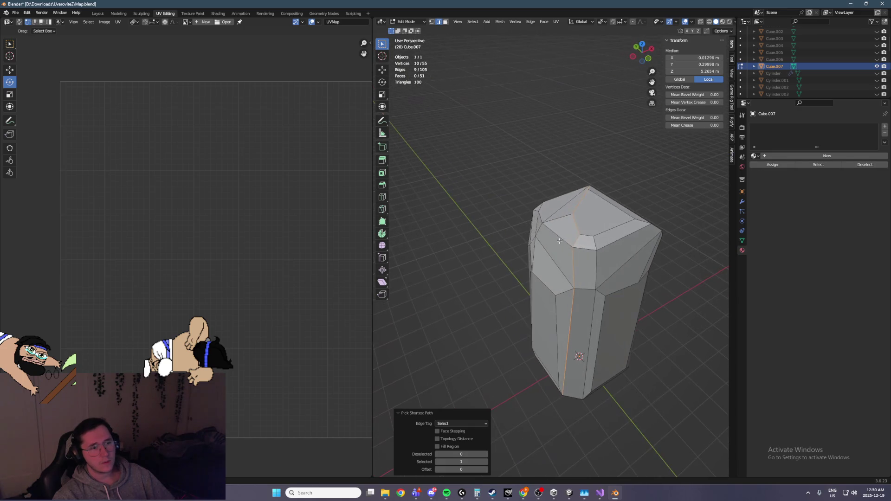
{"action": "right_click", "coordinate": [557, 51]}
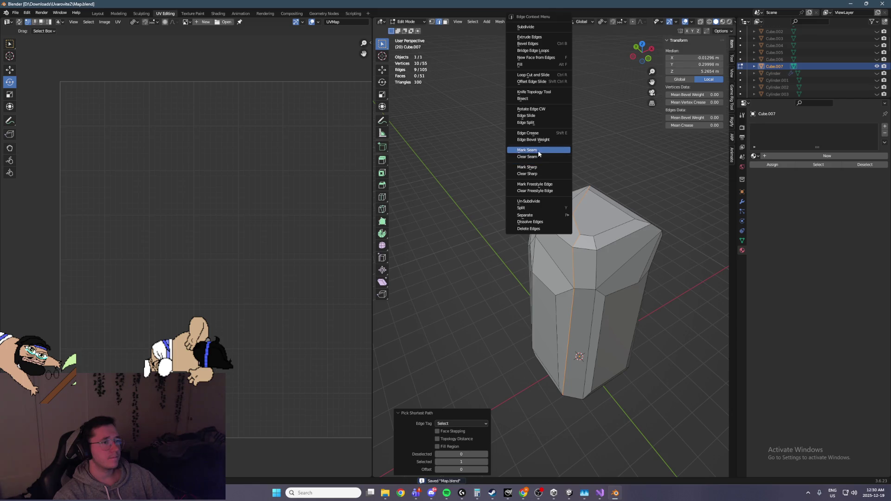
{"action": "left_click", "coordinate": [533, 150]}
Step: Unwrap the whole pillar into two upright UV islands and select the left one
{"action": "key", "text": "a"}
{"action": "key", "text": "u"}
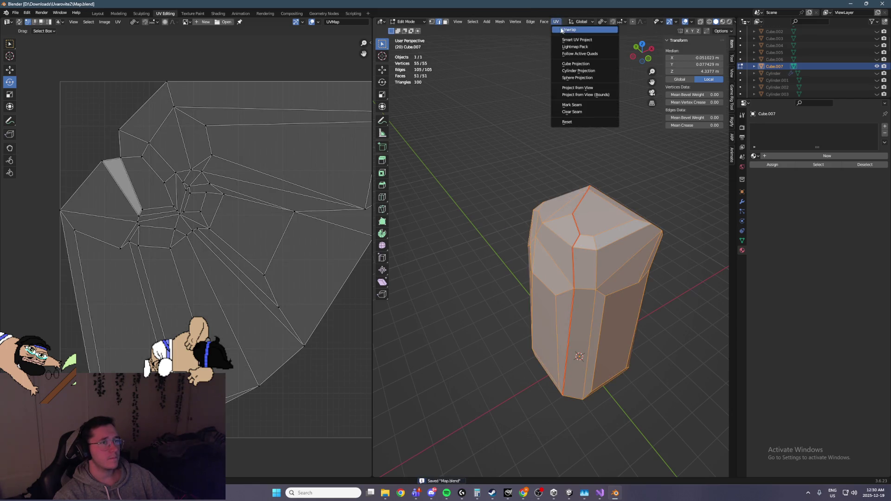
{"action": "left_click", "coordinate": [564, 32]}
{"action": "scroll", "coordinate": [290, 214], "scroll_direction": "up", "scroll_amount": 4}
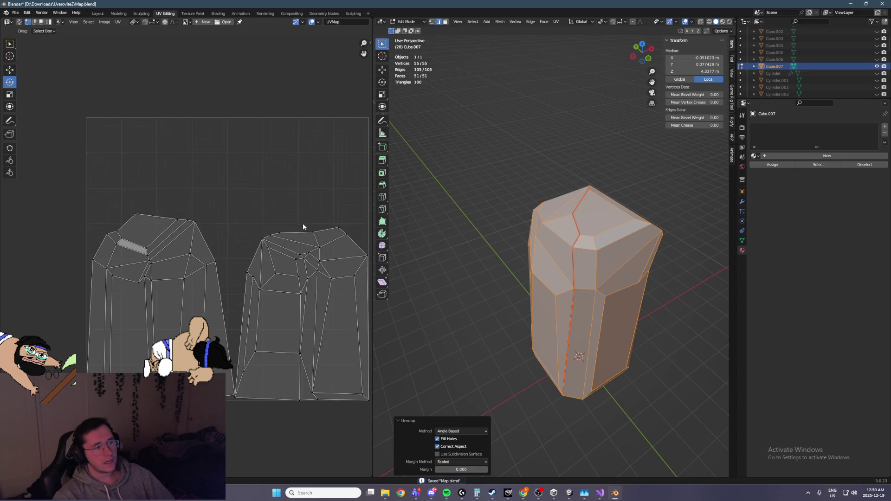
{"action": "left_click", "coordinate": [265, 112]}
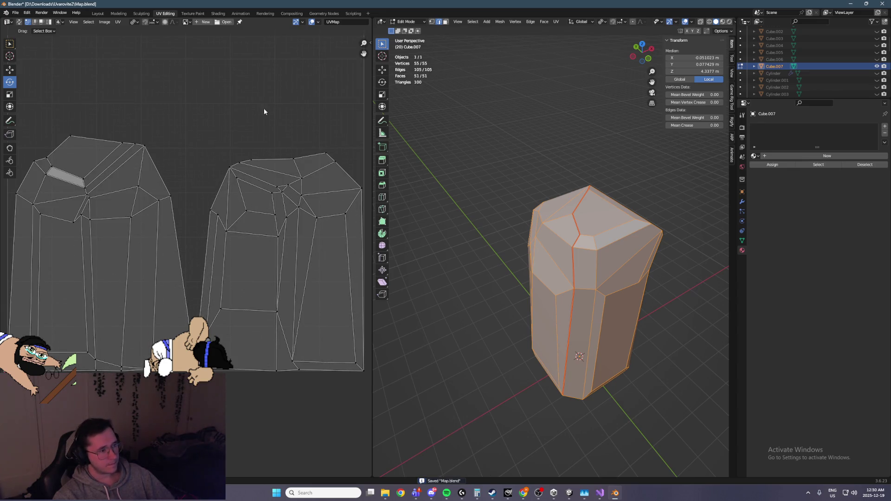
{"action": "key", "text": "l"}
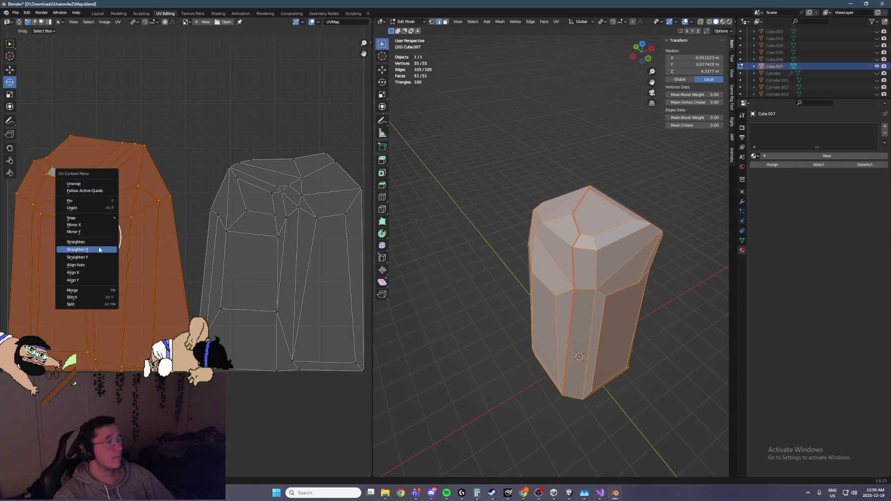
Step: Mirror the left UV island vertically and move it upward
{"action": "left_click", "coordinate": [105, 233]}
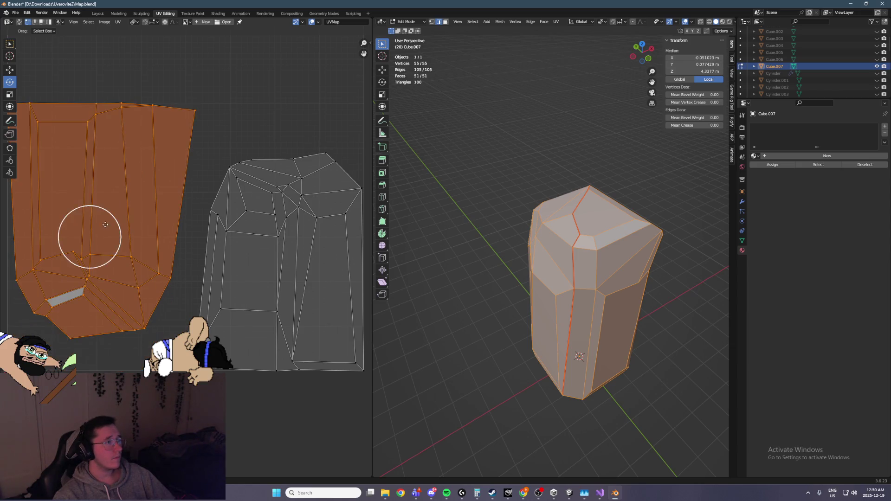
{"action": "scroll", "coordinate": [88, 156], "scroll_direction": "down", "scroll_amount": 3}
{"action": "left_click", "coordinate": [10, 70]}
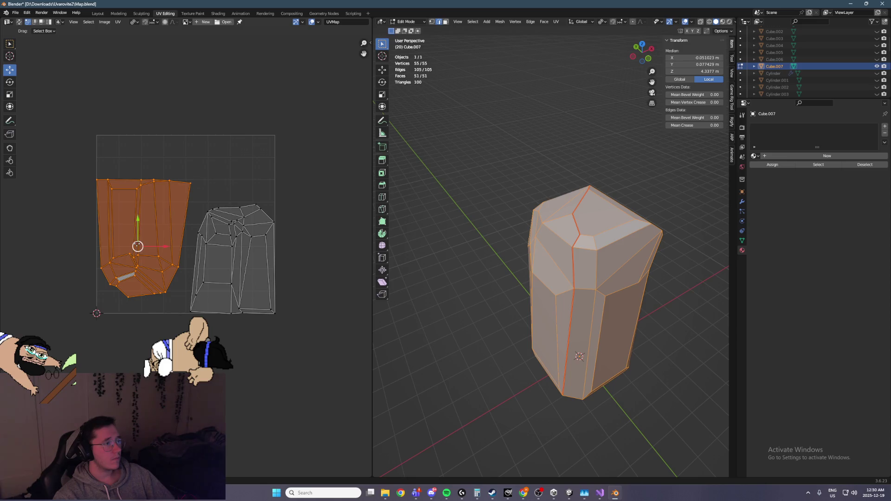
{"action": "left_click_drag", "start_coordinate": [137, 227], "coordinate": [142, 183]}
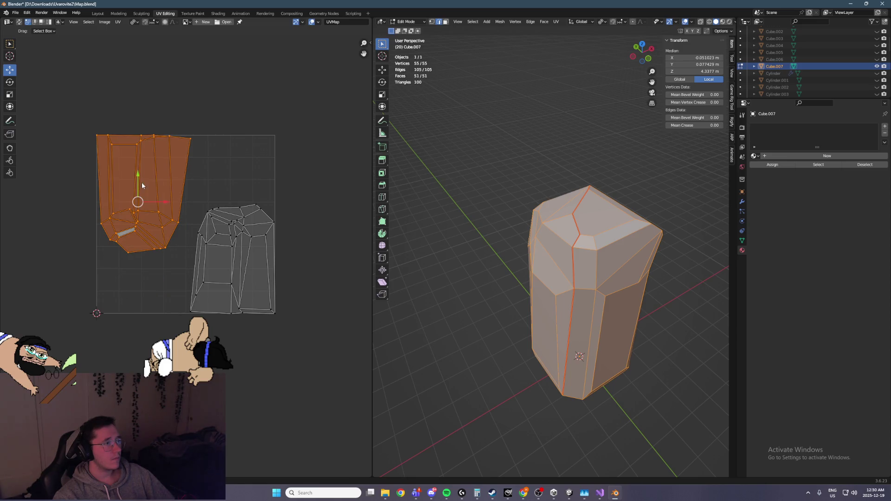
Step: Enlarge the right island slightly and scale the left island up about 1.11 times
{"action": "left_click_drag", "start_coordinate": [188, 203], "coordinate": [271, 329]}
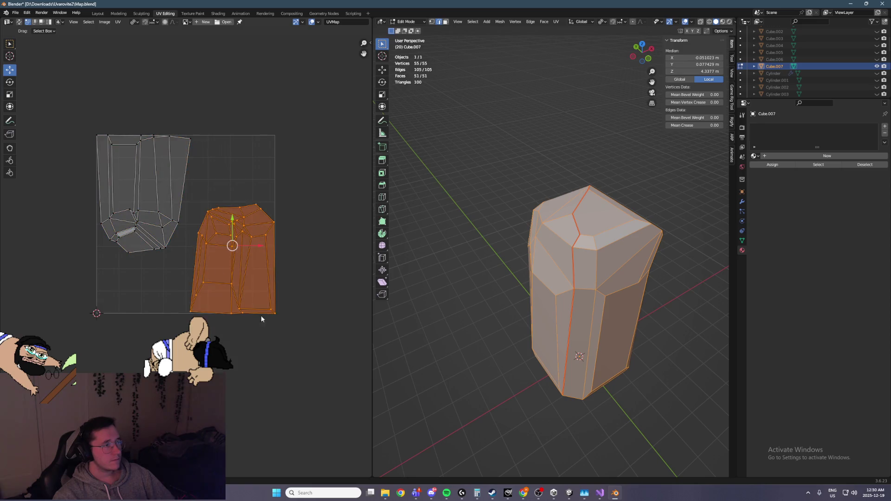
{"action": "left_click", "coordinate": [10, 94]}
{"action": "left_click_drag", "start_coordinate": [240, 260], "coordinate": [243, 262]}
{"action": "mouse_move", "coordinate": [71, 106]}
{"action": "left_mouse_down"}
{"action": "mouse_move", "coordinate": [199, 231]}
{"action": "mouse_move", "coordinate": [195, 263]}
{"action": "left_mouse_up"}
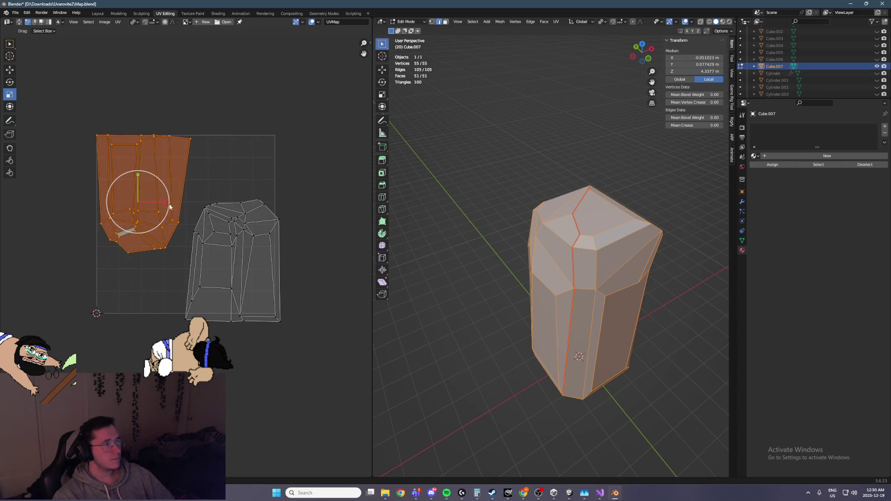
{"action": "mouse_move", "coordinate": [155, 214]}
{"action": "left_mouse_down"}
{"action": "mouse_move", "coordinate": [151, 224]}
{"action": "mouse_move", "coordinate": [143, 210]}
{"action": "left_mouse_up"}
{"action": "left_click", "coordinate": [9, 70]}
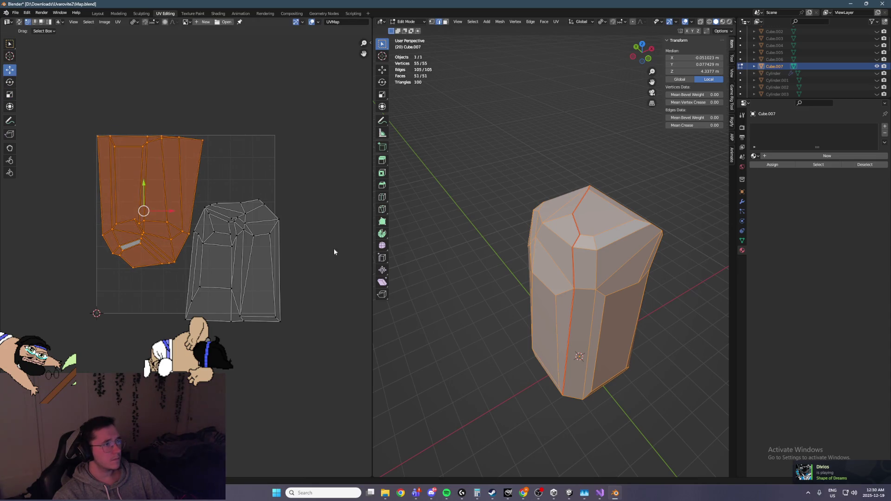
{"action": "left_click", "coordinate": [314, 257]}
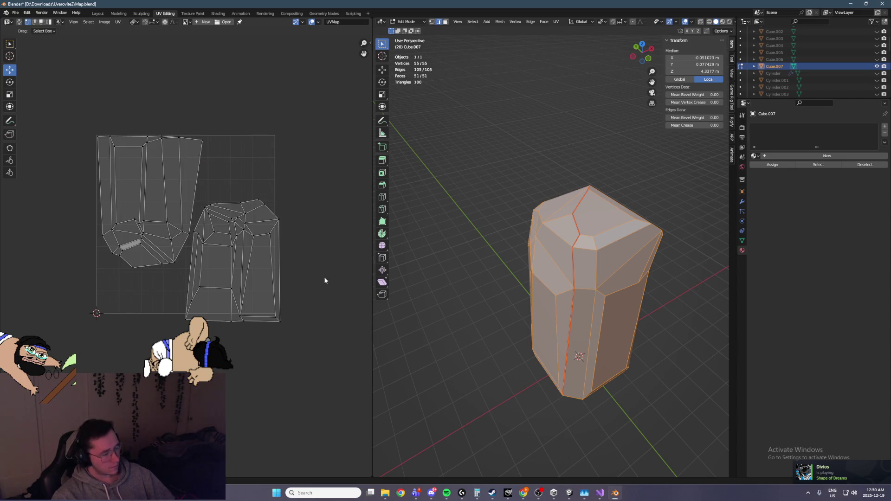
Step: Nudge the right island upward within the UV square
{"action": "left_click", "coordinate": [242, 256]}
{"action": "mouse_move", "coordinate": [231, 229]}
{"action": "left_mouse_down"}
{"action": "mouse_move", "coordinate": [234, 210]}
{"action": "mouse_move", "coordinate": [232, 234]}
{"action": "mouse_move", "coordinate": [252, 233]}
{"action": "mouse_move", "coordinate": [234, 222]}
{"action": "left_mouse_up"}
{"action": "scroll", "coordinate": [207, 182], "scroll_direction": "up", "scroll_amount": 1}
{"action": "left_click", "coordinate": [260, 135]}
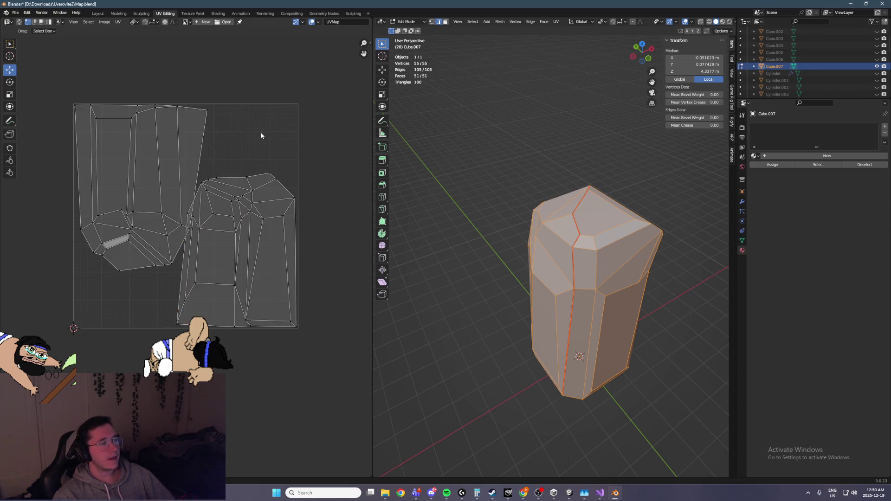
Step: Rotate the left island slightly and shift the right island a little to the right
{"action": "left_click", "coordinate": [160, 138]}
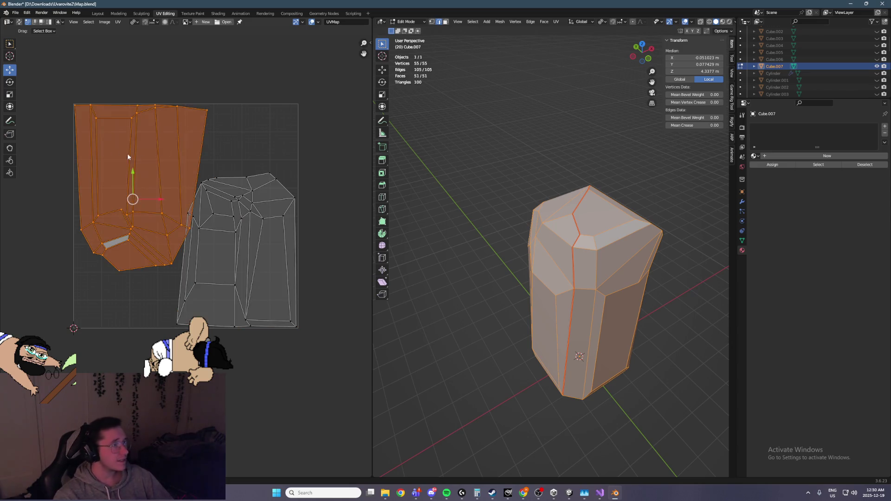
{"action": "left_click", "coordinate": [10, 83]}
{"action": "mouse_move", "coordinate": [153, 198]}
{"action": "left_mouse_down"}
{"action": "mouse_move", "coordinate": [165, 225]}
{"action": "mouse_move", "coordinate": [149, 200]}
{"action": "mouse_move", "coordinate": [128, 191]}
{"action": "mouse_move", "coordinate": [152, 200]}
{"action": "left_mouse_up"}
{"action": "left_click", "coordinate": [9, 70]}
{"action": "scroll", "coordinate": [152, 200], "scroll_direction": "up", "scroll_amount": 1}
{"action": "left_click", "coordinate": [339, 210]}
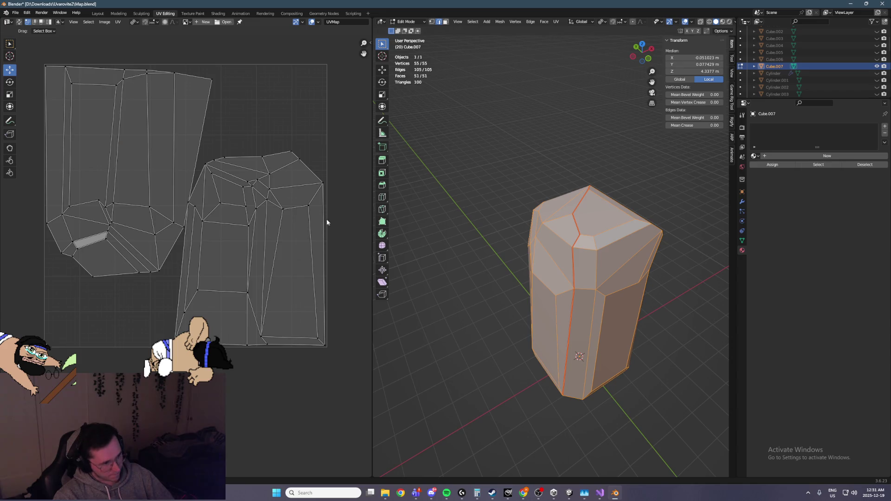
{"action": "left_click", "coordinate": [302, 236]}
{"action": "left_click_drag", "start_coordinate": [276, 229], "coordinate": [291, 226]}
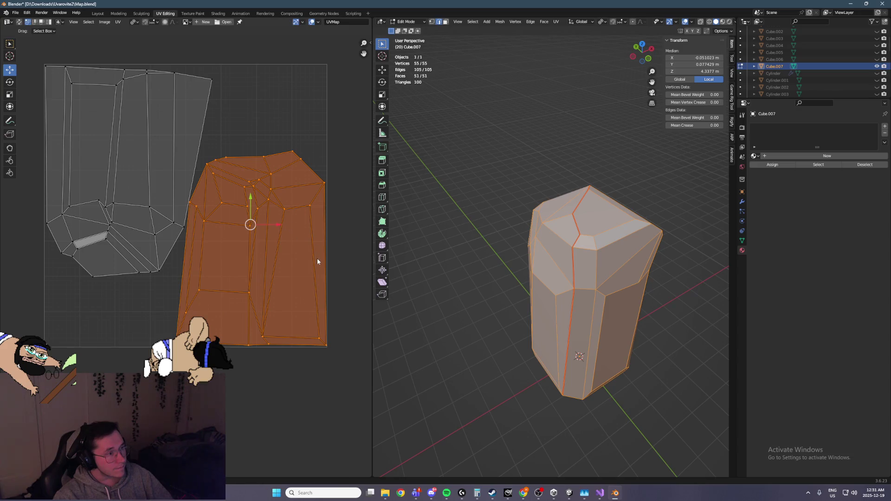
Step: Recentre the UV view on both islands, orbit the pillar, and save Map.blend
{"action": "scroll", "coordinate": [218, 217], "scroll_direction": "up", "scroll_amount": 5}
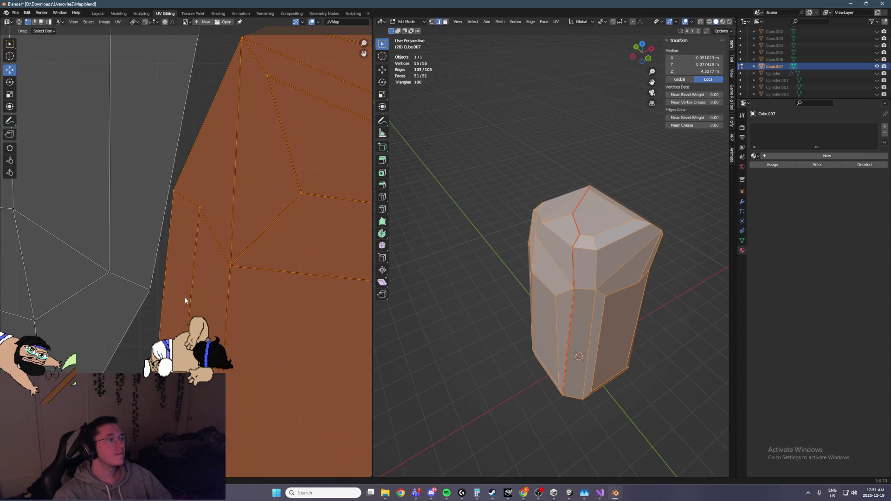
{"action": "scroll", "coordinate": [185, 297], "scroll_direction": "right", "scroll_amount": 5}
{"action": "scroll", "coordinate": [223, 305], "scroll_direction": "down", "scroll_amount": 3}
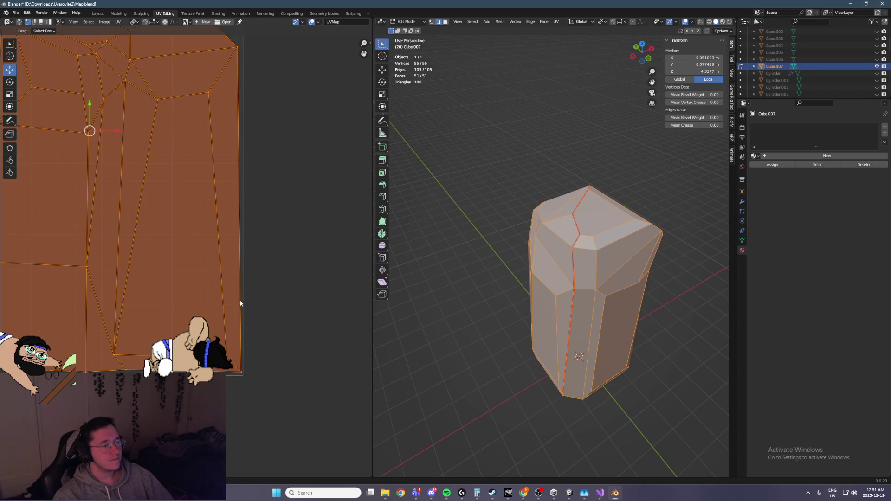
{"action": "scroll", "coordinate": [224, 283], "scroll_direction": "down", "scroll_amount": 5}
{"action": "key", "text": "ctrl+s"}
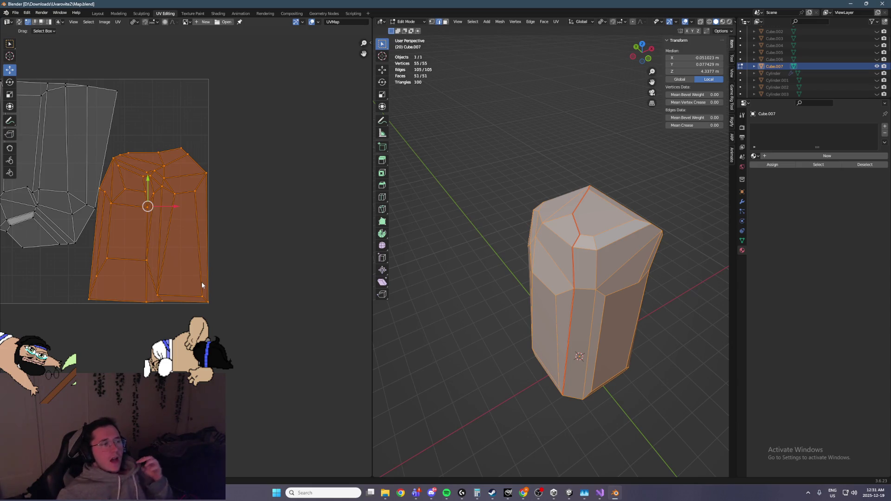
{"action": "middle_click_drag", "start_coordinate": [194, 190], "coordinate": [209, 190]}
{"action": "middle_click_drag", "start_coordinate": [589, 310], "coordinate": [604, 297]}
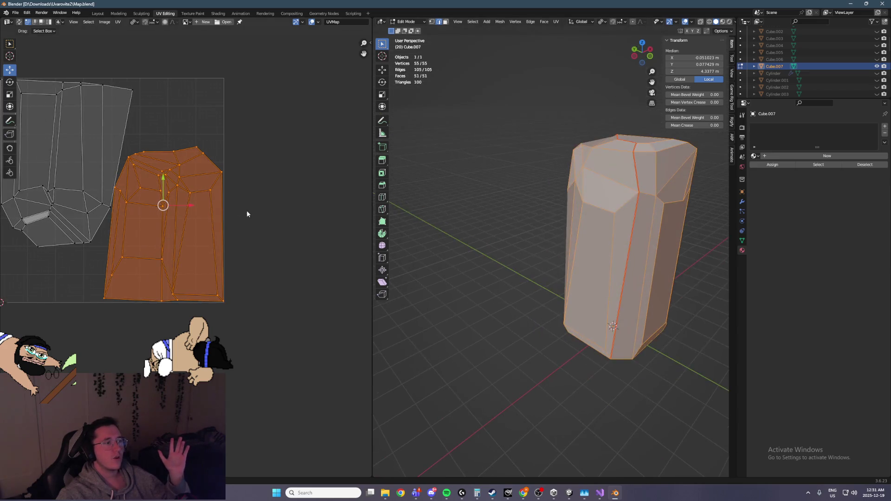
{"action": "middle_click_drag", "start_coordinate": [83, 160], "coordinate": [113, 175]}
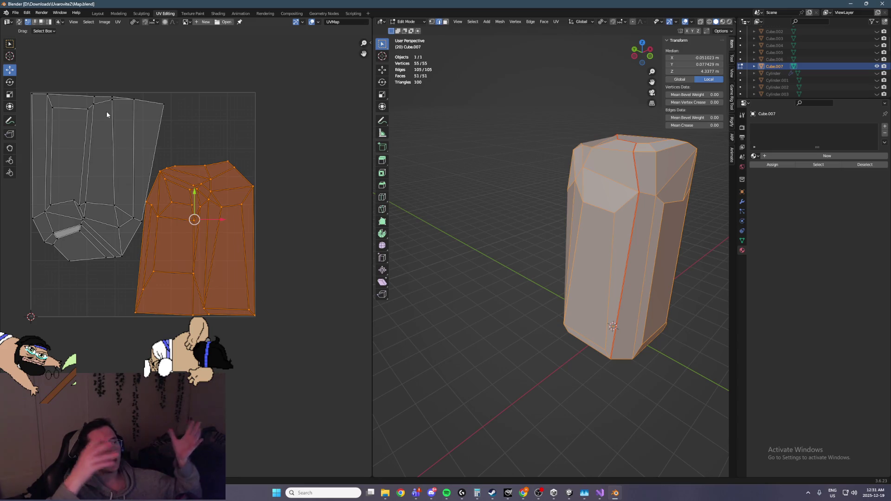
{"action": "key", "text": "ctrl+s"}
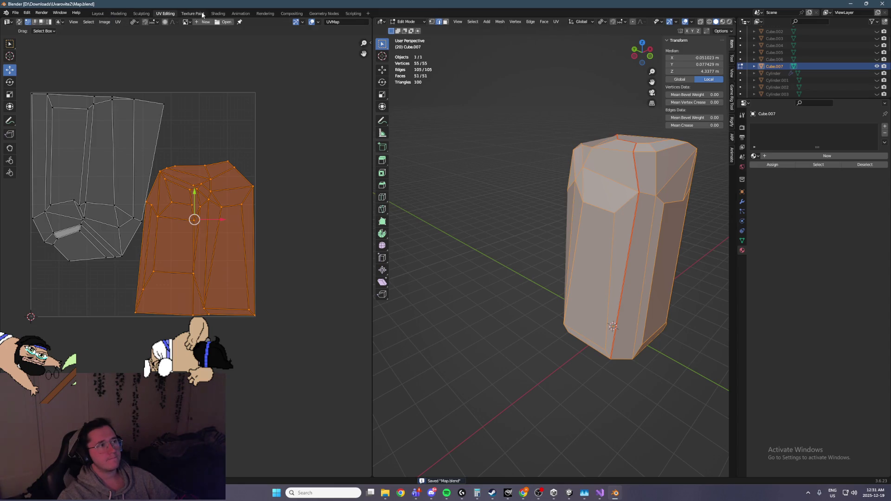
Step: Open IKUVA.blend from the recent files and play the character animation
{"action": "left_click", "coordinate": [15, 12]}
{"action": "mouse_move", "coordinate": [70, 34]}
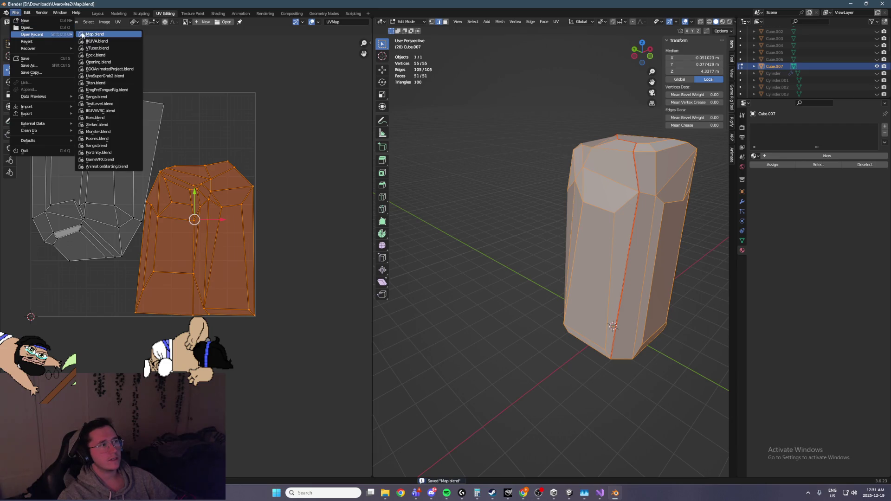
{"action": "left_click", "coordinate": [100, 41]}
{"action": "key", "text": "space"}
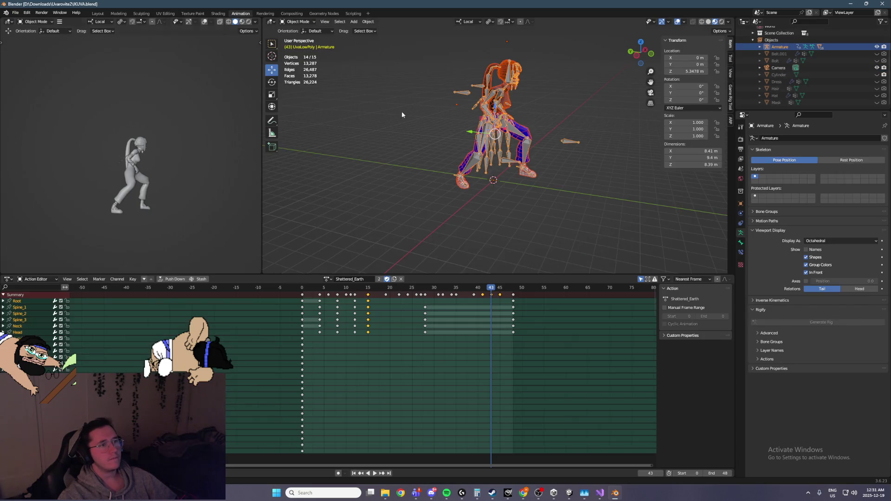
Step: Select the character's face mesh and switch to the UV Editing workspace
{"action": "key", "text": "alt+a"}
{"action": "key", "text": "a"}
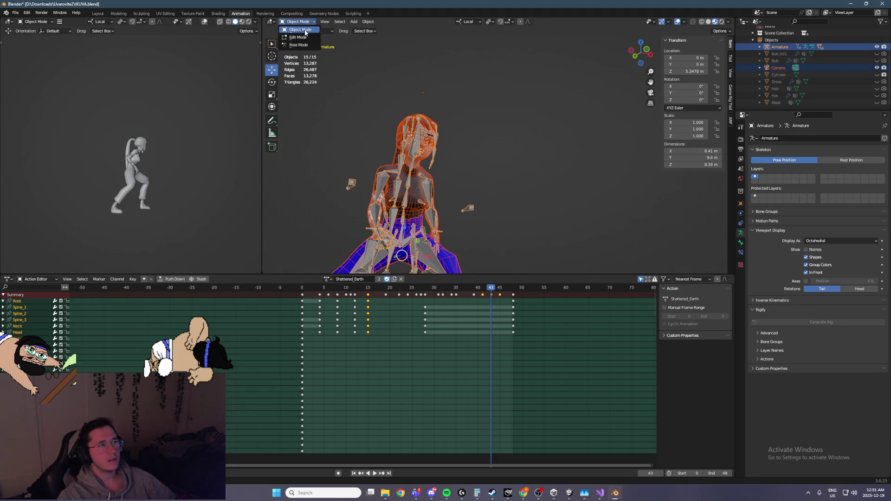
{"action": "scroll", "coordinate": [476, 126], "scroll_direction": "up", "scroll_amount": 3}
{"action": "left_click", "coordinate": [457, 157]}
{"action": "left_click", "coordinate": [381, 162]}
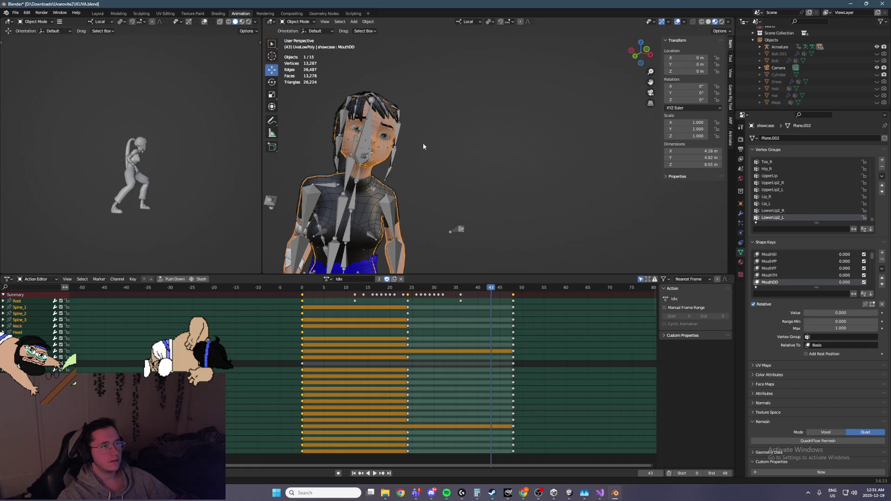
{"action": "left_click", "coordinate": [168, 15]}
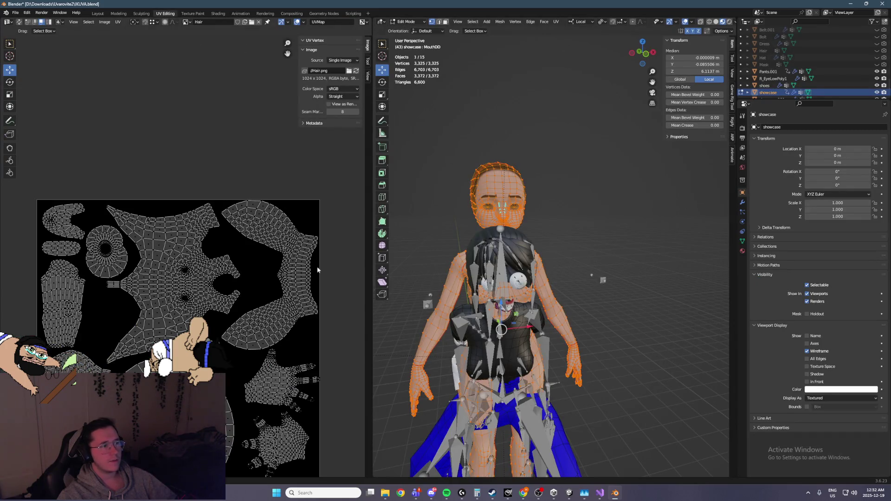
Step: Zoom and pan around the character's UV islands on the Hair image, then save IKUVA.blend
{"action": "scroll", "coordinate": [212, 235], "scroll_direction": "up", "scroll_amount": 2}
{"action": "scroll", "coordinate": [209, 236], "scroll_direction": "up", "scroll_amount": 1}
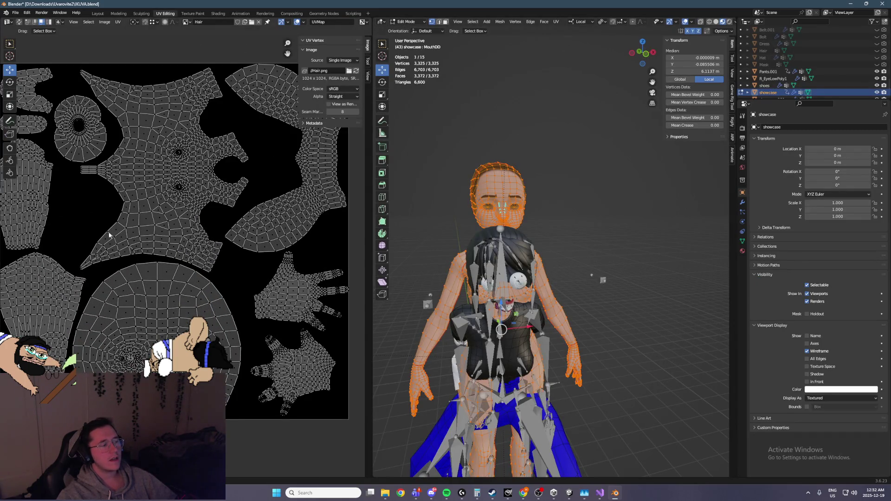
{"action": "middle_click_drag", "start_coordinate": [108, 234], "coordinate": [144, 237]}
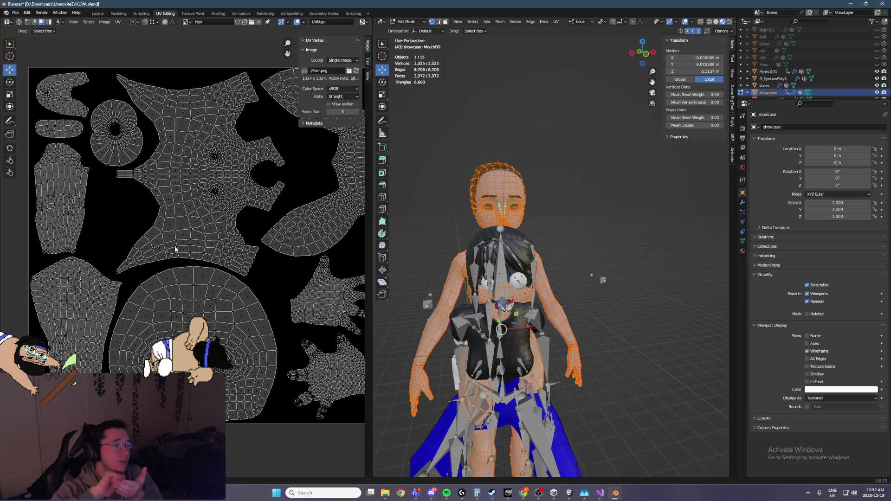
{"action": "scroll", "coordinate": [205, 190], "scroll_direction": "up", "scroll_amount": 5}
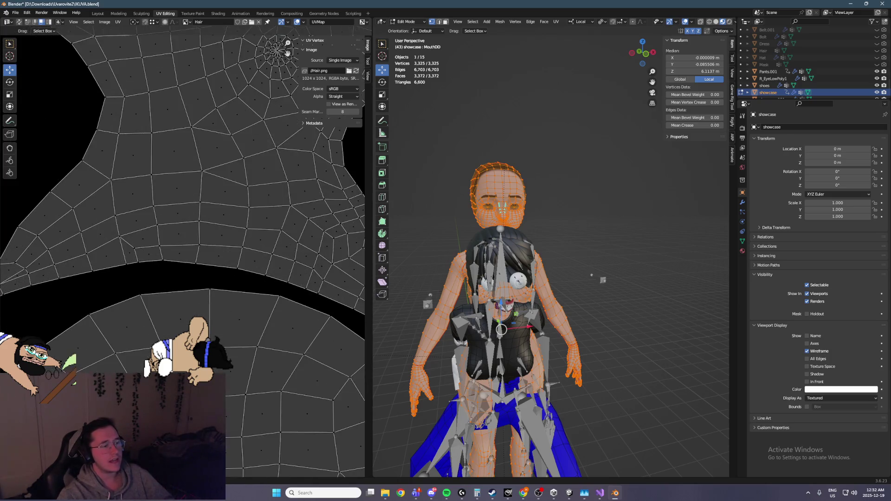
{"action": "scroll", "coordinate": [207, 232], "scroll_direction": "down", "scroll_amount": 5}
{"action": "scroll", "coordinate": [188, 116], "scroll_direction": "up", "scroll_amount": 5}
{"action": "scroll", "coordinate": [211, 278], "scroll_direction": "down", "scroll_amount": 4}
{"action": "scroll", "coordinate": [214, 319], "scroll_direction": "up", "scroll_amount": 4}
{"action": "scroll", "coordinate": [213, 277], "scroll_direction": "down", "scroll_amount": 3}
{"action": "scroll", "coordinate": [215, 248], "scroll_direction": "up", "scroll_amount": 4}
{"action": "key", "text": "ctrl+s"}
Step: Inspect an eye spiral island, orbit the character, save again and show the recent files
{"action": "scroll", "coordinate": [213, 278], "scroll_direction": "up", "scroll_amount": 2}
{"action": "middle_click_drag", "start_coordinate": [190, 380], "coordinate": [189, 149]}
{"action": "scroll", "coordinate": [190, 167], "scroll_direction": "up", "scroll_amount": 2}
{"action": "scroll", "coordinate": [191, 162], "scroll_direction": "down", "scroll_amount": 3}
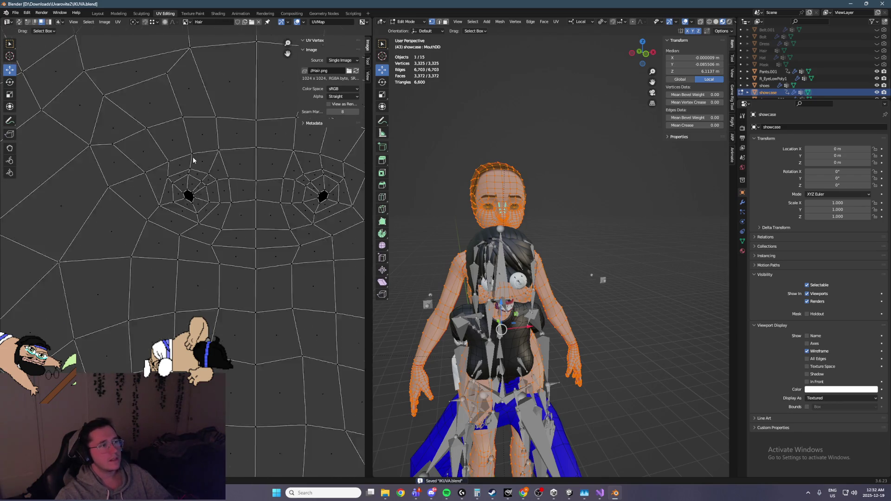
{"action": "scroll", "coordinate": [189, 217], "scroll_direction": "down", "scroll_amount": 1}
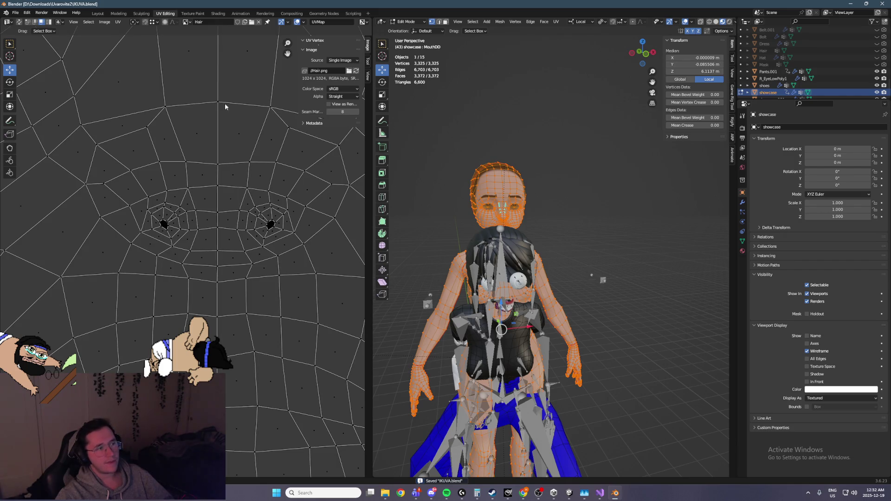
{"action": "scroll", "coordinate": [120, 226], "scroll_direction": "down", "scroll_amount": 2}
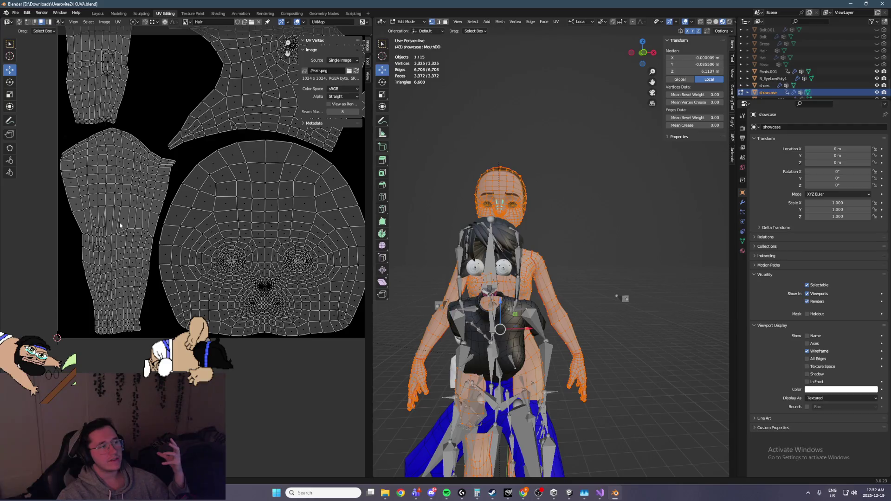
{"action": "mouse_move", "coordinate": [385, 321]}
{"action": "middle_mouse_down"}
{"action": "mouse_move", "coordinate": [455, 260]}
{"action": "mouse_move", "coordinate": [492, 260]}
{"action": "mouse_move", "coordinate": [517, 186]}
{"action": "mouse_move", "coordinate": [538, 189]}
{"action": "middle_mouse_up"}
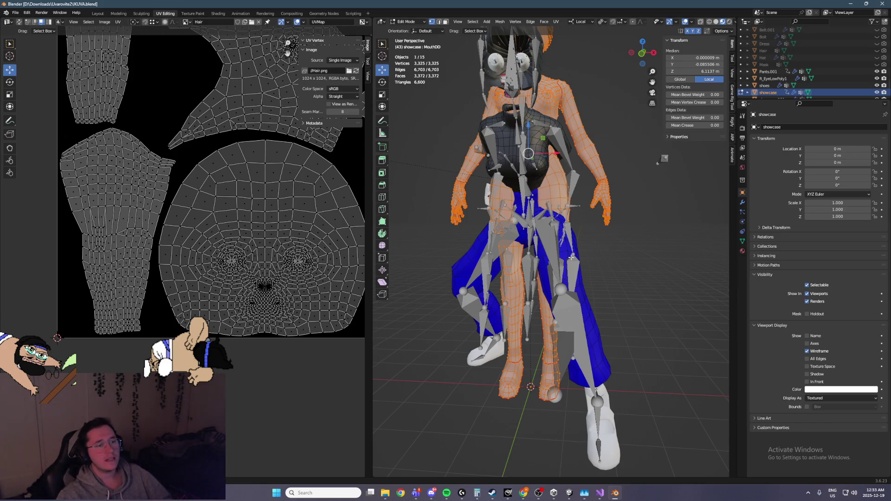
{"action": "middle_click_drag", "start_coordinate": [550, 277], "coordinate": [516, 272]}
{"action": "mouse_move", "coordinate": [638, 232]}
{"action": "middle_mouse_down"}
{"action": "mouse_move", "coordinate": [617, 251]}
{"action": "mouse_move", "coordinate": [629, 277]}
{"action": "middle_mouse_up"}
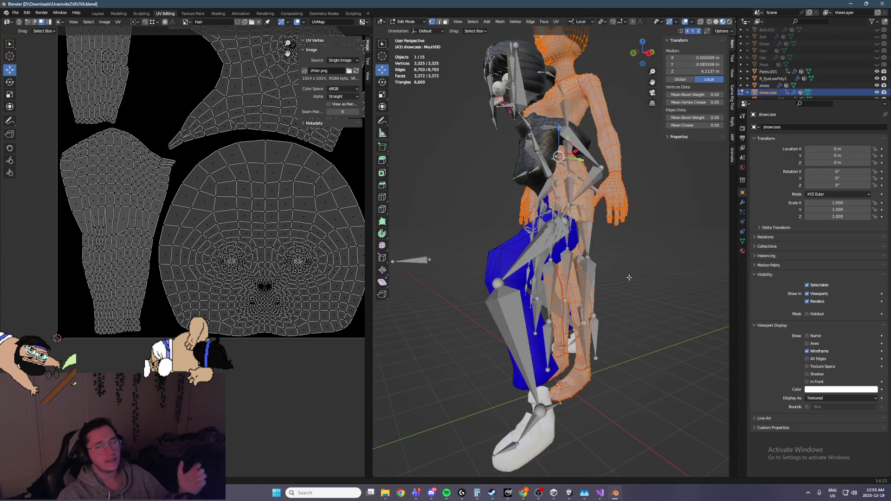
{"action": "scroll", "coordinate": [185, 189], "scroll_direction": "down", "scroll_amount": 1}
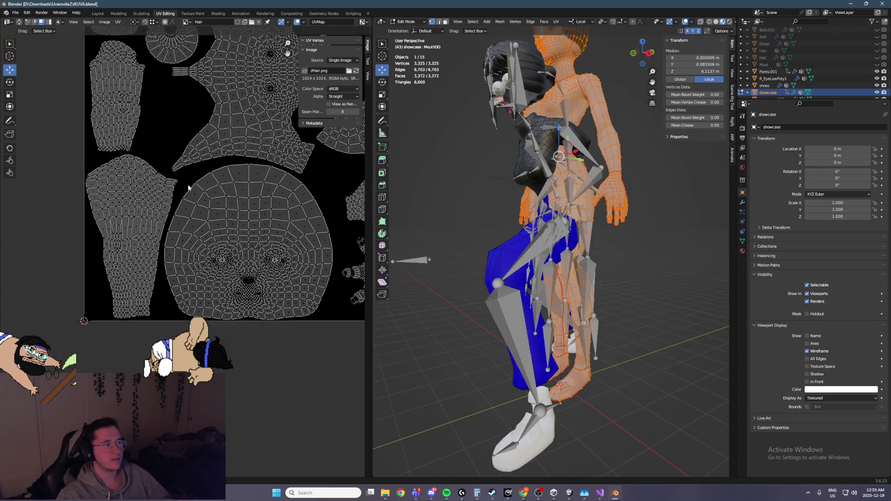
{"action": "scroll", "coordinate": [176, 232], "scroll_direction": "down", "scroll_amount": 2}
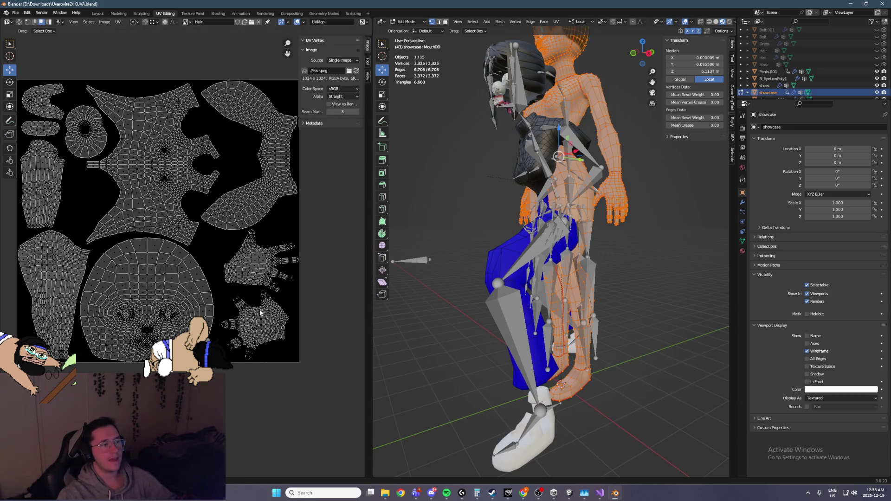
{"action": "scroll", "coordinate": [260, 309], "scroll_direction": "up", "scroll_amount": 4}
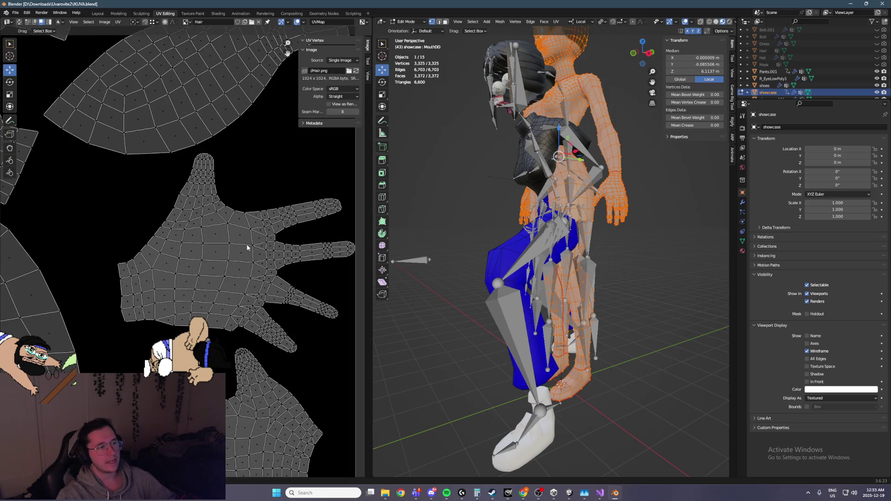
{"action": "scroll", "coordinate": [273, 220], "scroll_direction": "up", "scroll_amount": 5}
{"action": "scroll", "coordinate": [130, 265], "scroll_direction": "down", "scroll_amount": 2}
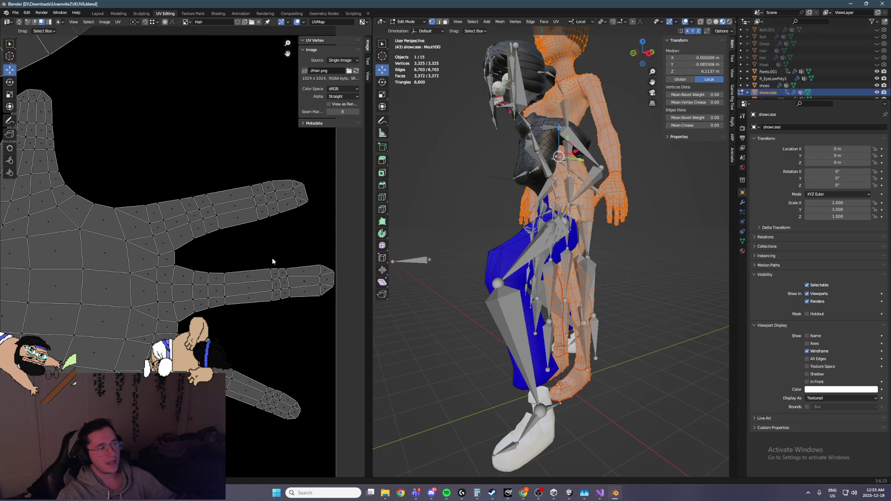
{"action": "scroll", "coordinate": [188, 235], "scroll_direction": "down", "scroll_amount": 2}
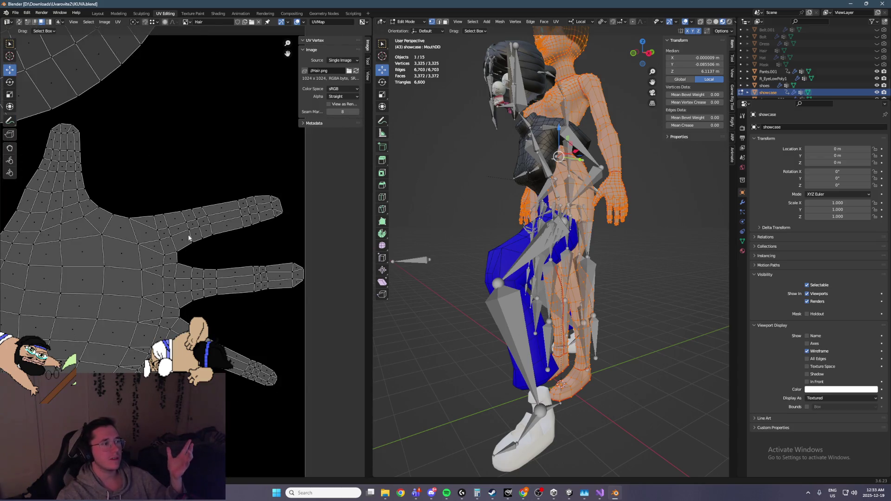
{"action": "scroll", "coordinate": [190, 232], "scroll_direction": "up", "scroll_amount": 5}
{"action": "scroll", "coordinate": [190, 232], "scroll_direction": "down", "scroll_amount": 2}
{"action": "scroll", "coordinate": [177, 186], "scroll_direction": "up", "scroll_amount": 2}
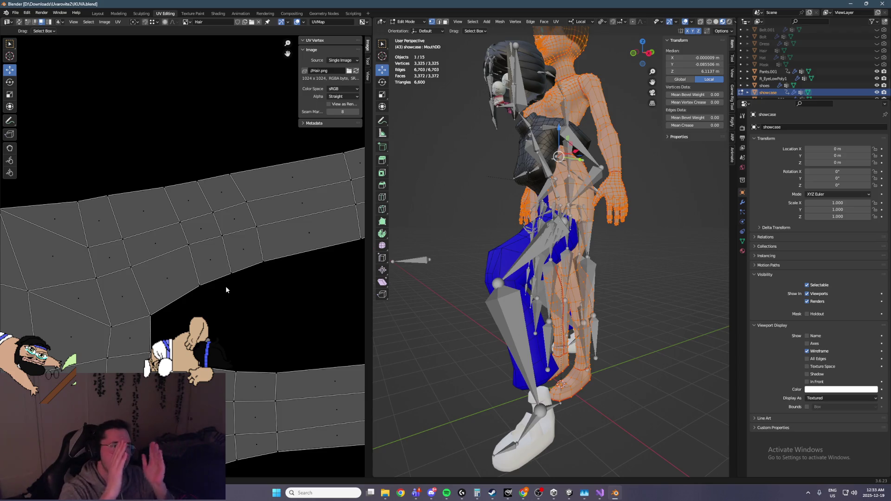
{"action": "scroll", "coordinate": [241, 229], "scroll_direction": "down", "scroll_amount": 4}
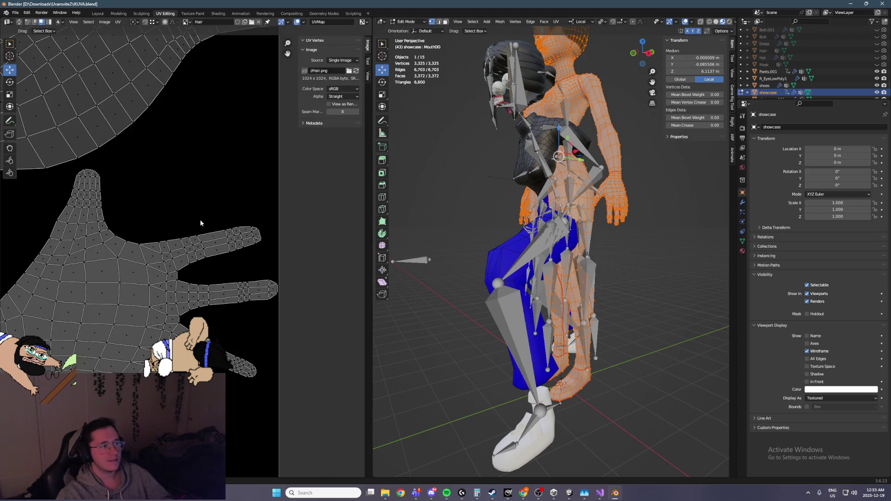
{"action": "scroll", "coordinate": [202, 218], "scroll_direction": "up", "scroll_amount": 4}
{"action": "scroll", "coordinate": [195, 185], "scroll_direction": "down", "scroll_amount": 5}
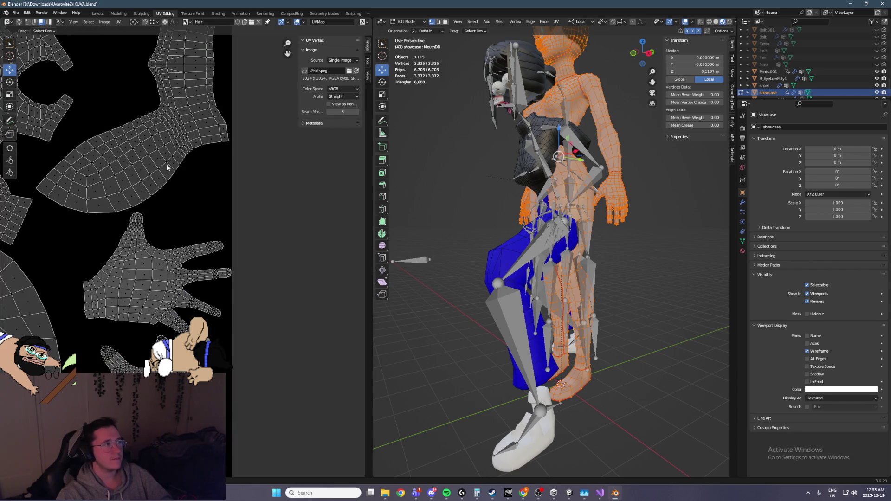
{"action": "scroll", "coordinate": [133, 167], "scroll_direction": "up", "scroll_amount": 3}
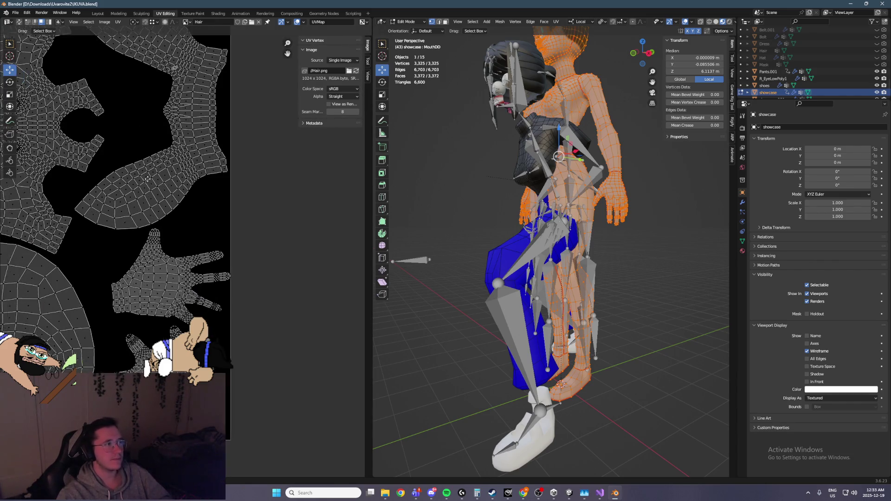
{"action": "key", "text": "ctrl+s"}
{"action": "left_click", "coordinate": [15, 13]}
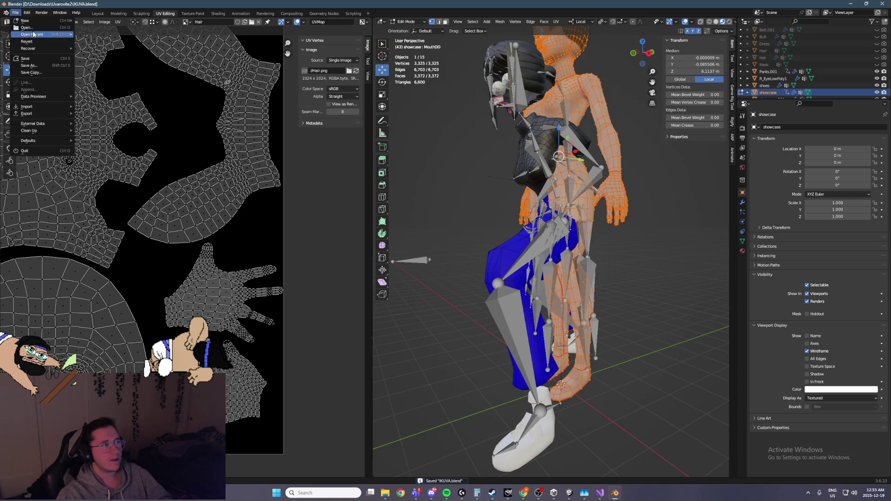
Step: Reopen Map.blend from the recent files list
{"action": "mouse_move", "coordinate": [47, 34]}
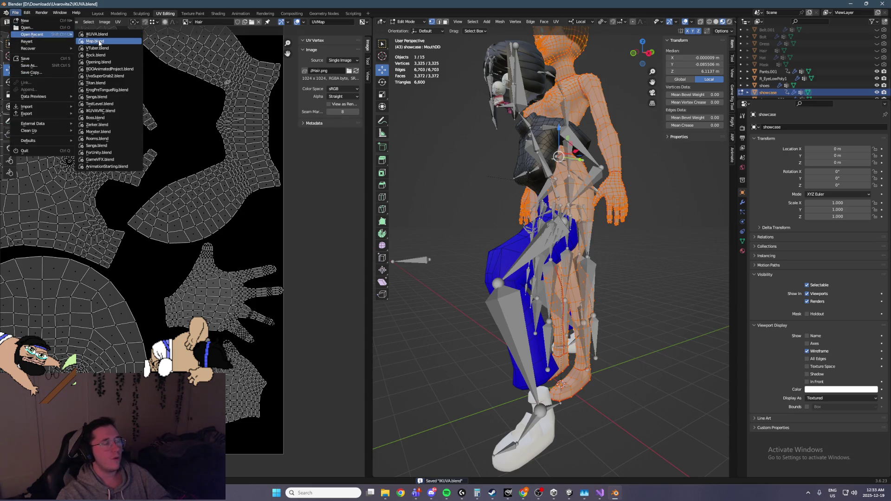
{"action": "left_click", "coordinate": [95, 40]}
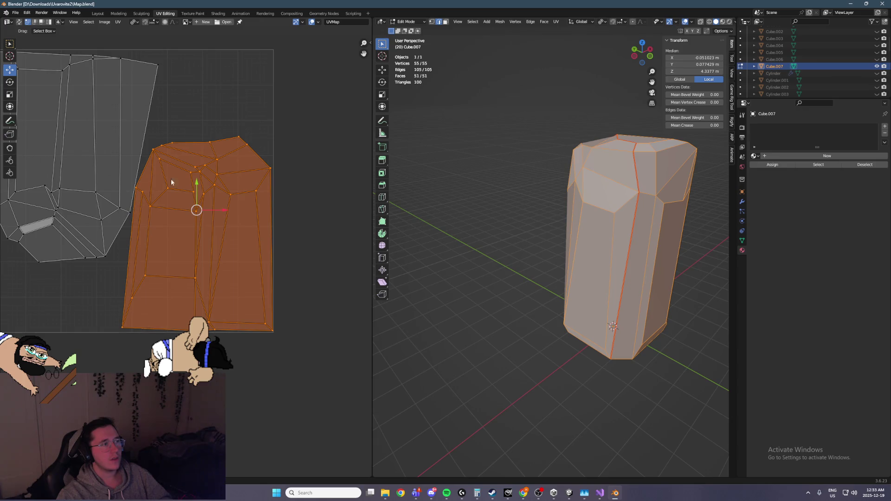
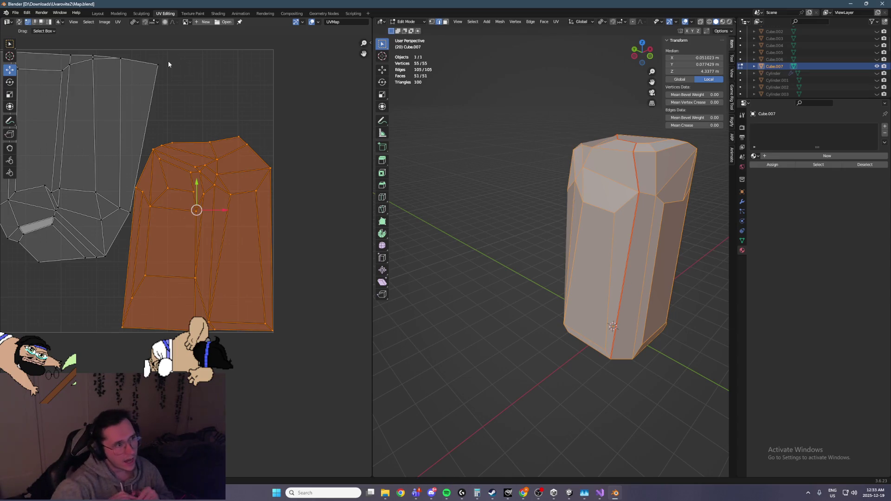
Step: Deselect the pillar's UV island in the UV editor and switch over to the Unity project
{"action": "scroll", "coordinate": [186, 202], "scroll_direction": "up", "scroll_amount": 3}
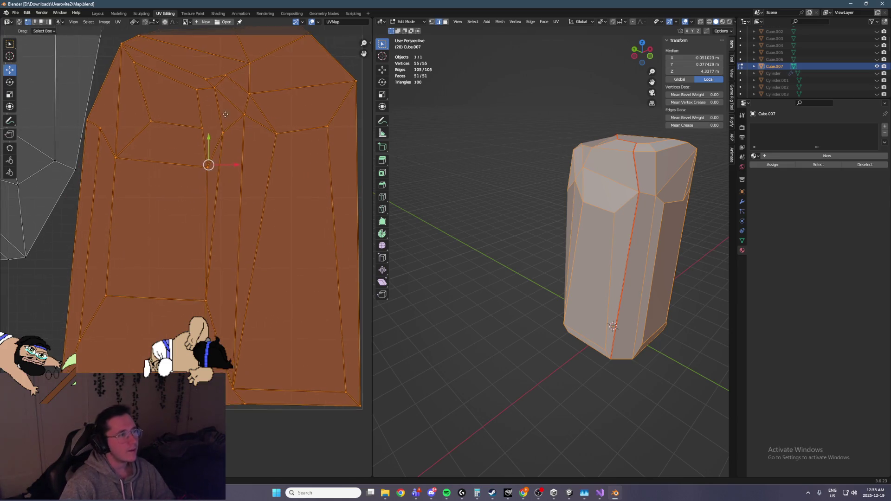
{"action": "middle_click_drag", "start_coordinate": [225, 114], "coordinate": [216, 145]}
{"action": "left_click", "coordinate": [206, 131]}
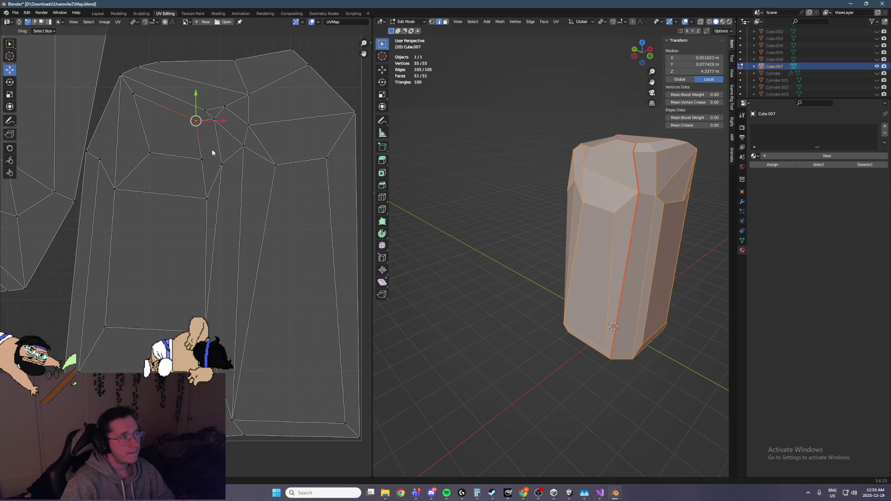
{"action": "left_click", "coordinate": [584, 498]}
{"action": "right_click_drag", "start_coordinate": [611, 234], "coordinate": [603, 142]}
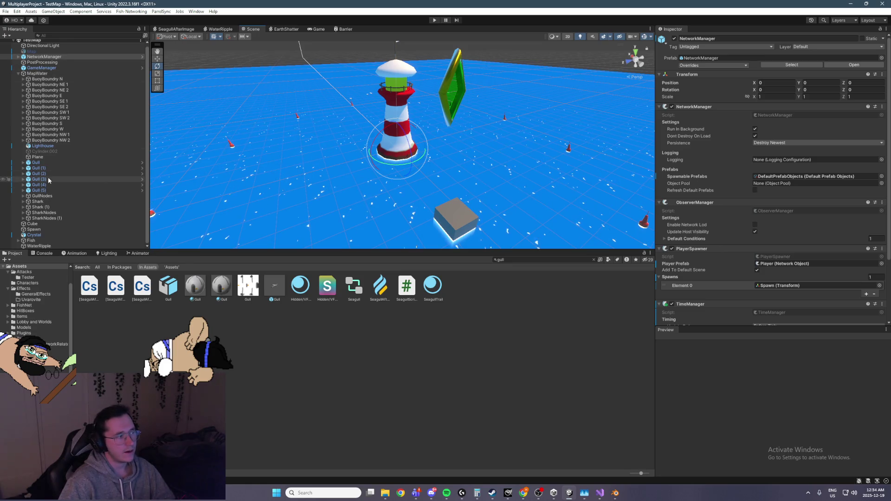
Step: Expand the Gull in Unity, inspect its Cylinder.024 skinned mesh, then return to Blender
{"action": "left_click", "coordinate": [37, 163]}
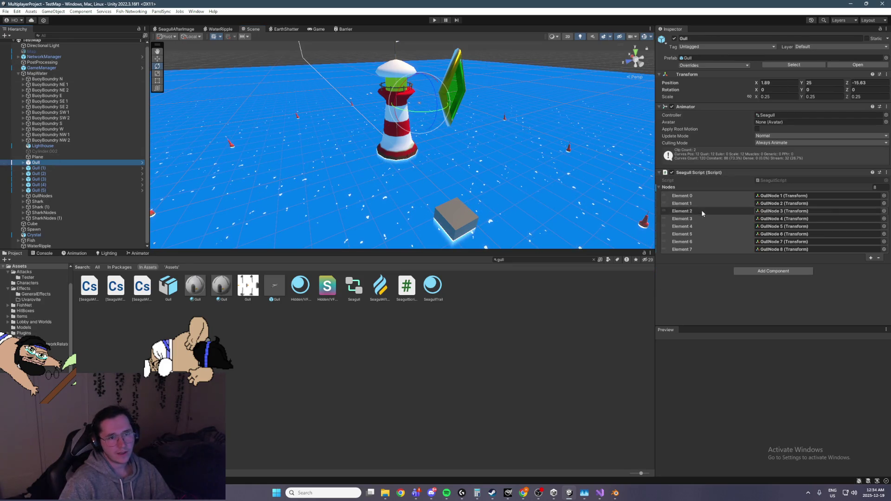
{"action": "key", "text": "Right"}
{"action": "left_click", "coordinate": [59, 167]}
{"action": "left_click", "coordinate": [93, 174]}
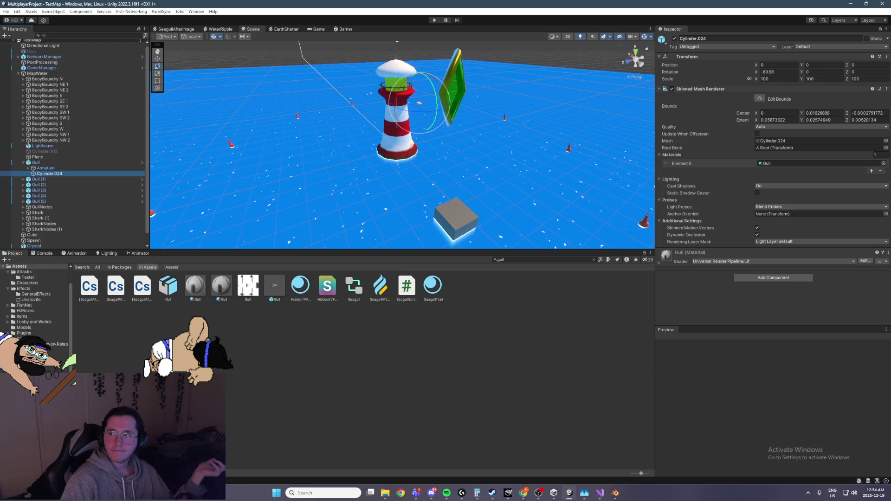
{"action": "key", "text": "alt+Tab"}
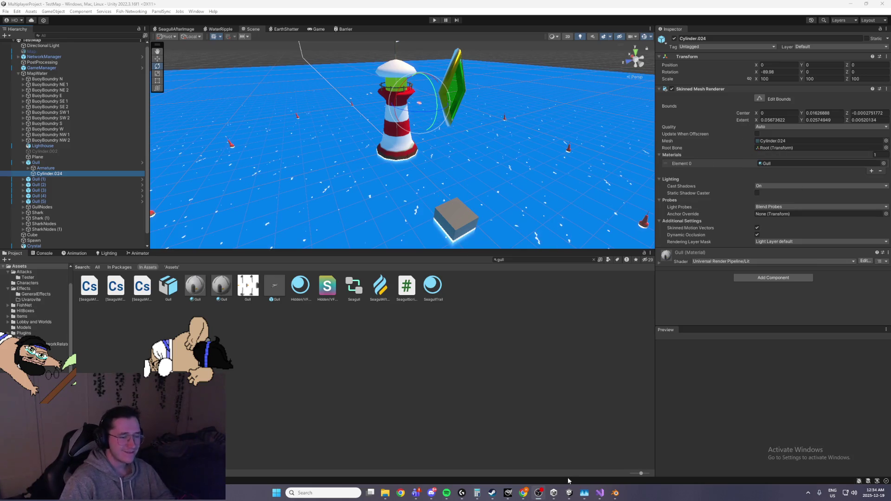
{"action": "left_click", "coordinate": [612, 495]}
Step: Switch UV selection to face mode and box-deselect the pillar's front faces
{"action": "mouse_move", "coordinate": [517, 225]}
{"action": "middle_mouse_down"}
{"action": "mouse_move", "coordinate": [485, 238]}
{"action": "mouse_move", "coordinate": [464, 223]}
{"action": "middle_mouse_up"}
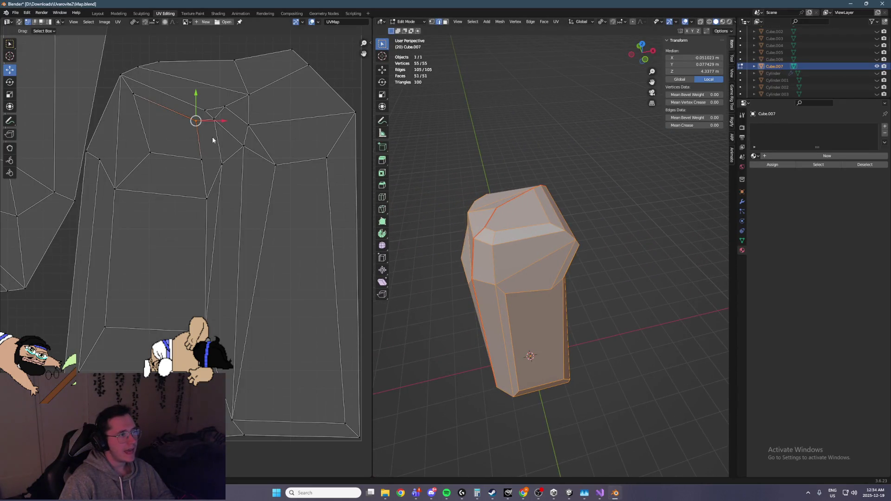
{"action": "left_click", "coordinate": [42, 22]}
{"action": "left_click", "coordinate": [208, 151]}
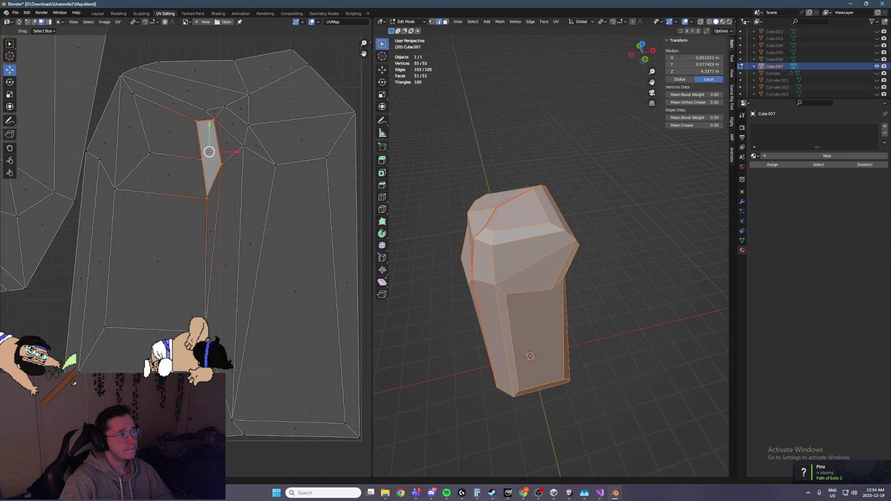
{"action": "middle_click_drag", "start_coordinate": [571, 227], "coordinate": [596, 226]}
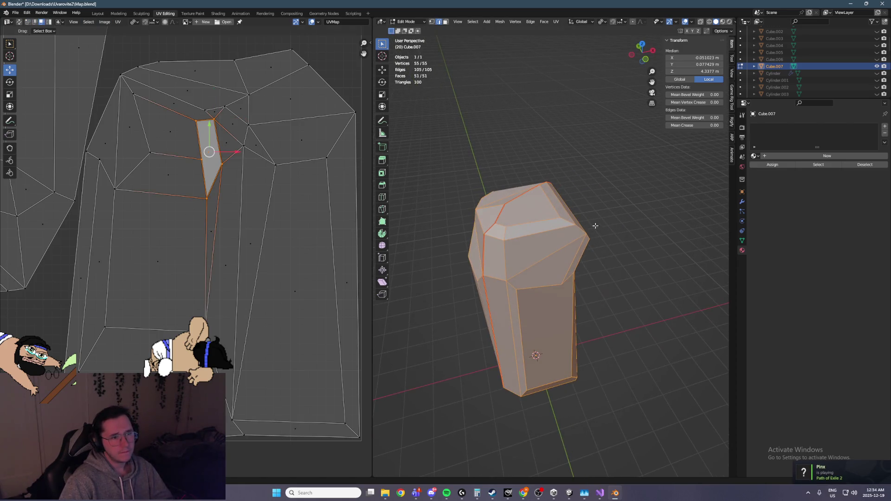
{"action": "mouse_move", "coordinate": [593, 290]}
{"action": "left_mouse_down", "text": "ctrl"}
{"action": "mouse_move", "coordinate": [514, 255]}
{"action": "mouse_move", "coordinate": [545, 273]}
{"action": "mouse_move", "coordinate": [507, 267]}
{"action": "left_mouse_up", "text": "ctrl"}
{"action": "key", "text": "ctrl+z"}
Step: Save Map.blend and select only the pillar's damaged top face
{"action": "scroll", "coordinate": [562, 300], "scroll_direction": "up", "scroll_amount": 2}
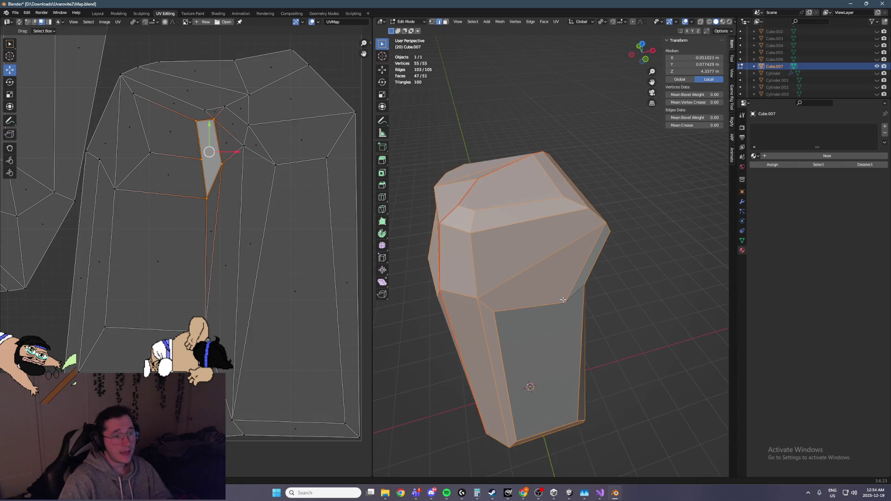
{"action": "mouse_move", "coordinate": [483, 297]}
{"action": "middle_mouse_down"}
{"action": "mouse_move", "coordinate": [613, 224]}
{"action": "mouse_move", "coordinate": [497, 298]}
{"action": "mouse_move", "coordinate": [545, 291]}
{"action": "mouse_move", "coordinate": [487, 252]}
{"action": "mouse_move", "coordinate": [533, 234]}
{"action": "middle_mouse_up"}
{"action": "scroll", "coordinate": [545, 291], "scroll_direction": "up", "scroll_amount": 2}
{"action": "left_click_drag", "start_coordinate": [551, 198], "coordinate": [591, 230], "text": "ctrl"}
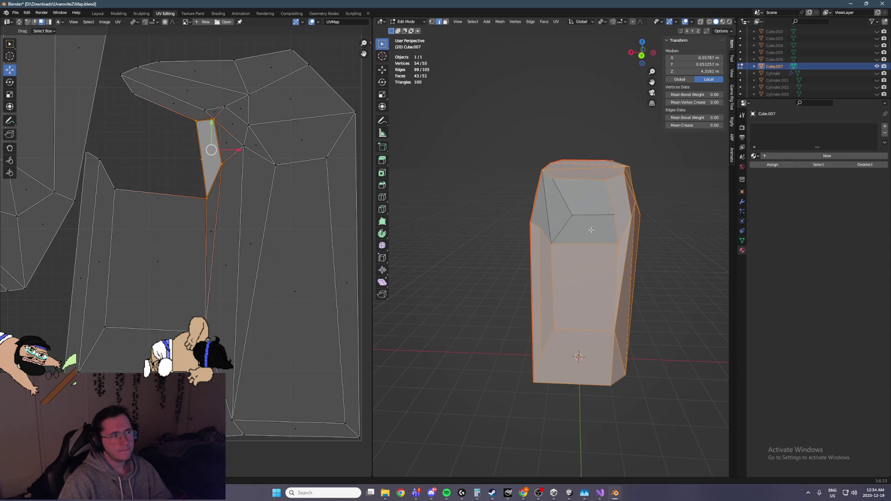
{"action": "mouse_move", "coordinate": [591, 230]}
{"action": "middle_mouse_down"}
{"action": "mouse_move", "coordinate": [572, 234]}
{"action": "mouse_move", "coordinate": [522, 180]}
{"action": "middle_mouse_up"}
{"action": "key", "text": "ctrl+s"}
{"action": "scroll", "coordinate": [587, 232], "scroll_direction": "up", "scroll_amount": 3}
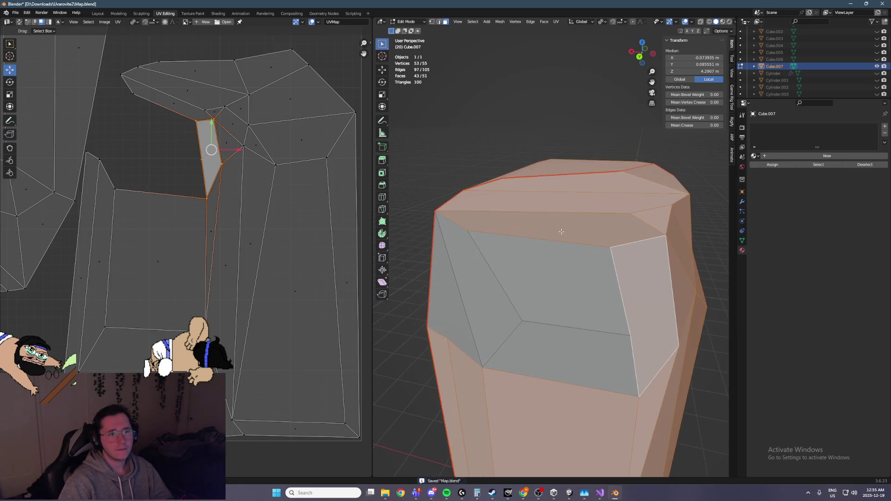
{"action": "left_click", "coordinate": [586, 232]}
Step: Delete the damaged top face (Only Faces) and slide a hole corner vertex about 0.87 m along X
{"action": "key", "text": "x"}
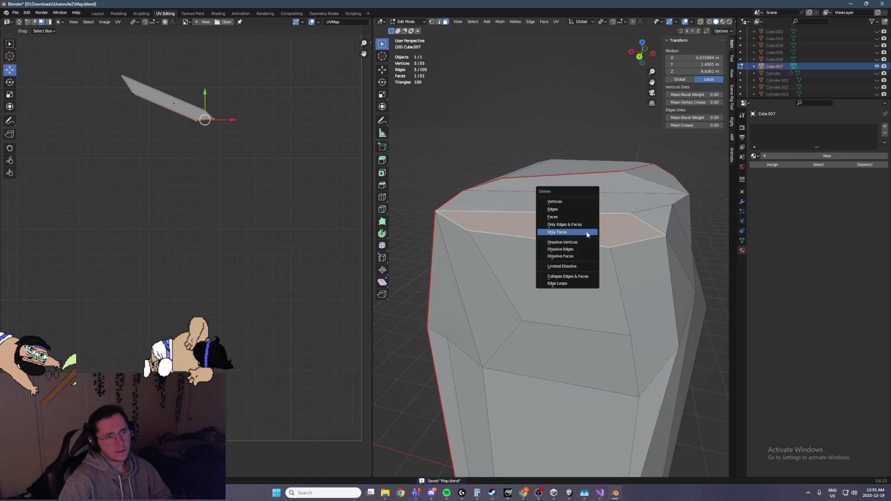
{"action": "left_click", "coordinate": [587, 232]}
{"action": "left_click", "coordinate": [432, 21]}
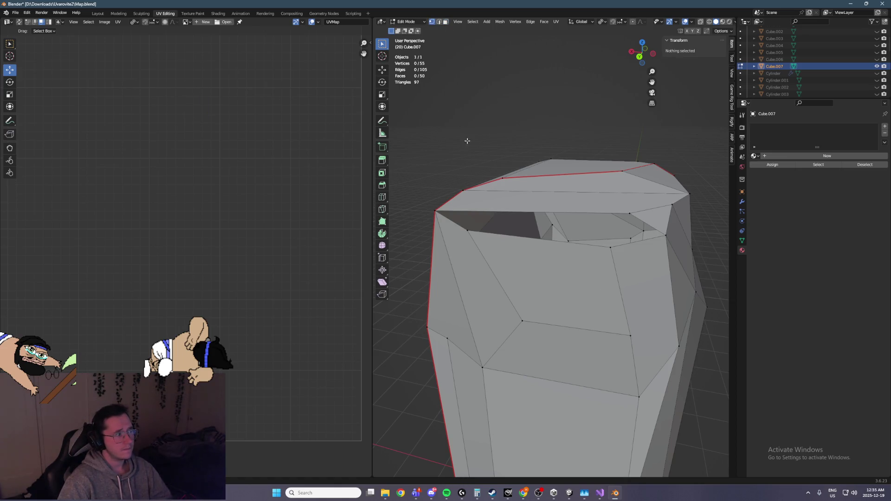
{"action": "middle_click_drag", "start_coordinate": [542, 229], "coordinate": [639, 211]}
{"action": "left_click", "coordinate": [638, 212]}
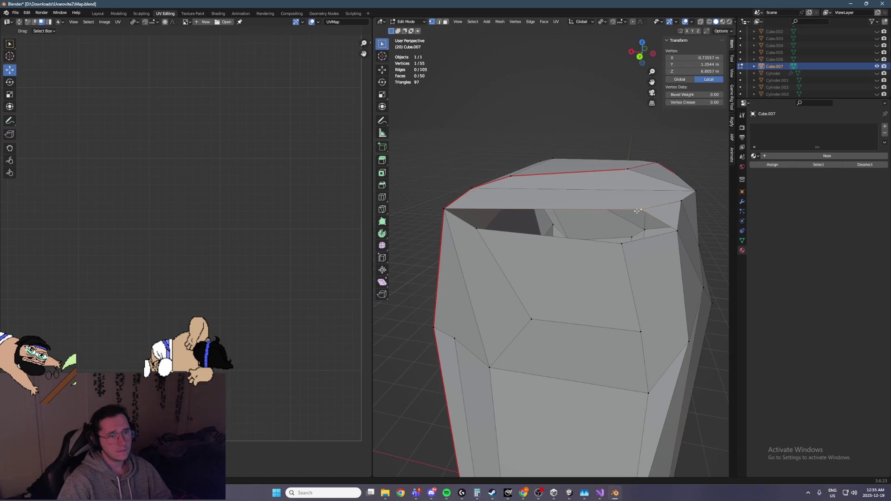
{"action": "key", "text": "shift+space"}
{"action": "key", "text": "g"}
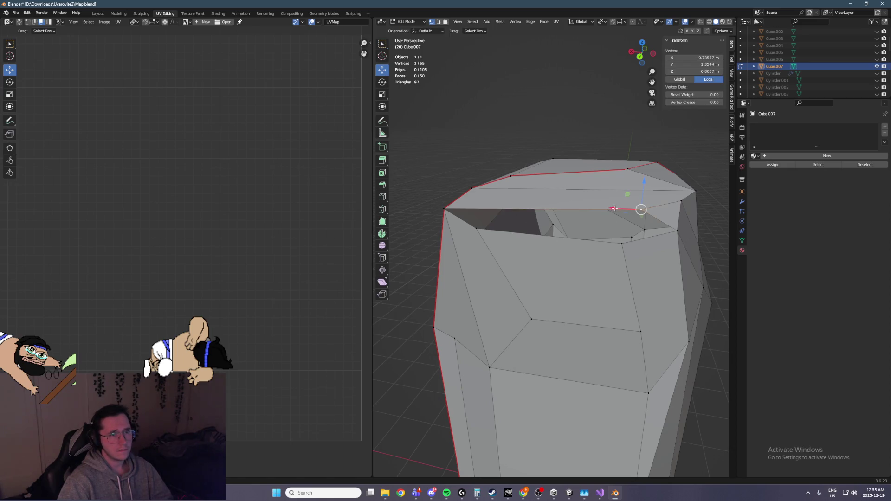
{"action": "left_click_drag", "start_coordinate": [614, 208], "coordinate": [547, 203]}
{"action": "key", "text": "Escape"}
{"action": "left_click_drag", "start_coordinate": [612, 207], "coordinate": [520, 214]}
Step: Try filling faces between selected hole vertices, then undo the fills
{"action": "mouse_move", "coordinate": [519, 214]}
{"action": "middle_mouse_down"}
{"action": "mouse_move", "coordinate": [557, 252]}
{"action": "mouse_move", "coordinate": [496, 204]}
{"action": "middle_mouse_up"}
{"action": "left_click", "coordinate": [496, 204], "text": "shift"}
{"action": "left_click", "coordinate": [617, 211], "text": "shift"}
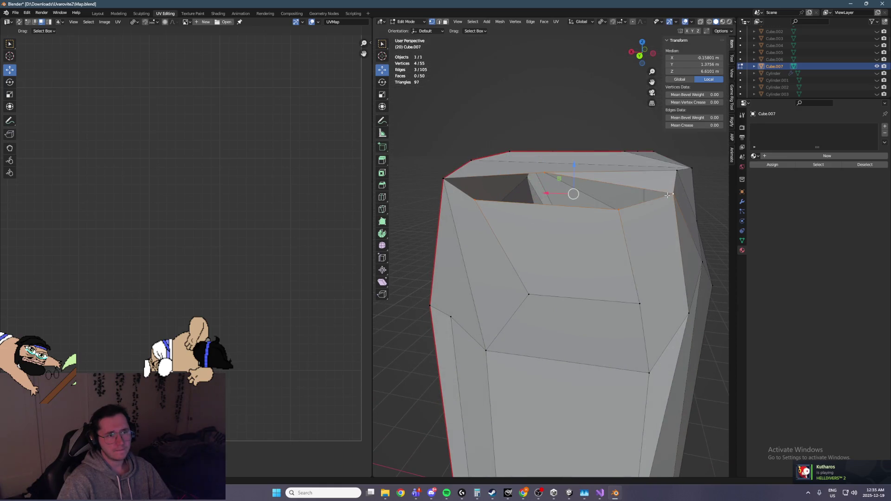
{"action": "key", "text": "f"}
{"action": "left_click", "coordinate": [617, 211], "text": "shift"}
{"action": "left_click", "coordinate": [447, 180], "text": "shift"}
{"action": "key", "text": "f"}
{"action": "mouse_move", "coordinate": [447, 180]}
{"action": "middle_mouse_down"}
{"action": "mouse_move", "coordinate": [508, 249]}
{"action": "mouse_move", "coordinate": [536, 308]}
{"action": "mouse_move", "coordinate": [541, 291]}
{"action": "mouse_move", "coordinate": [565, 281]}
{"action": "middle_mouse_up"}
{"action": "key", "text": "ctrl+z"}
{"action": "key", "text": "ctrl+shift+z"}
{"action": "key", "text": "ctrl+z"}
{"action": "key", "text": "ctrl+z"}
{"action": "key", "text": "ctrl+z"}
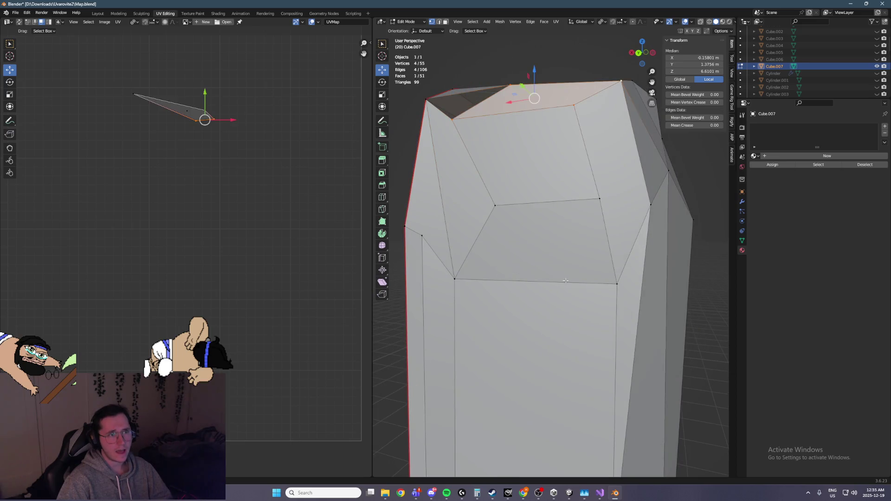
Step: Slide two more hole vertices, including the right corner, left along X
{"action": "middle_click_drag", "start_coordinate": [556, 190], "coordinate": [604, 153]}
{"action": "left_click", "coordinate": [606, 151]}
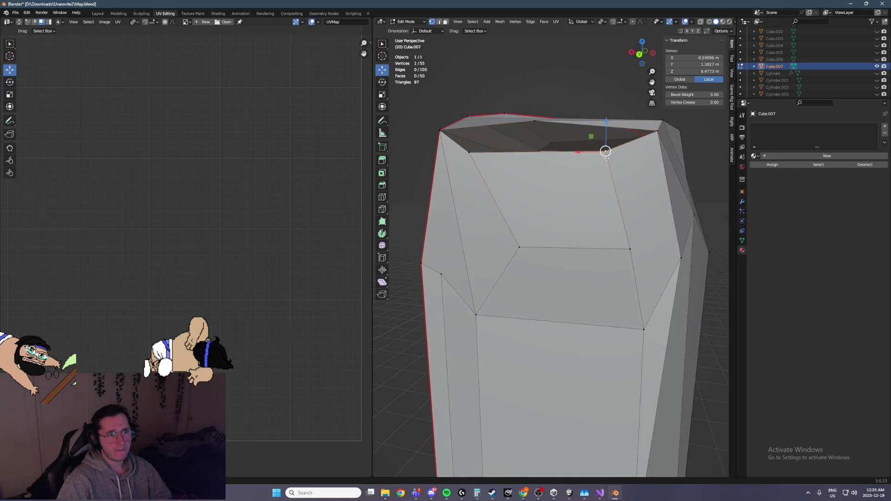
{"action": "left_click_drag", "start_coordinate": [585, 150], "coordinate": [519, 153]}
{"action": "middle_click_drag", "start_coordinate": [519, 154], "coordinate": [560, 216]}
{"action": "left_click", "coordinate": [685, 213]}
{"action": "left_click_drag", "start_coordinate": [620, 320], "coordinate": [505, 309]}
Step: Try another fill across the hole, undo it, and select the face beside the hole
{"action": "left_click", "coordinate": [554, 190]}
{"action": "left_click", "coordinate": [561, 224], "text": "shift"}
{"action": "left_click", "coordinate": [685, 213], "text": "shift"}
{"action": "key", "text": "f"}
{"action": "middle_click_drag", "start_coordinate": [685, 213], "coordinate": [585, 263]}
{"action": "key", "text": "ctrl+z"}
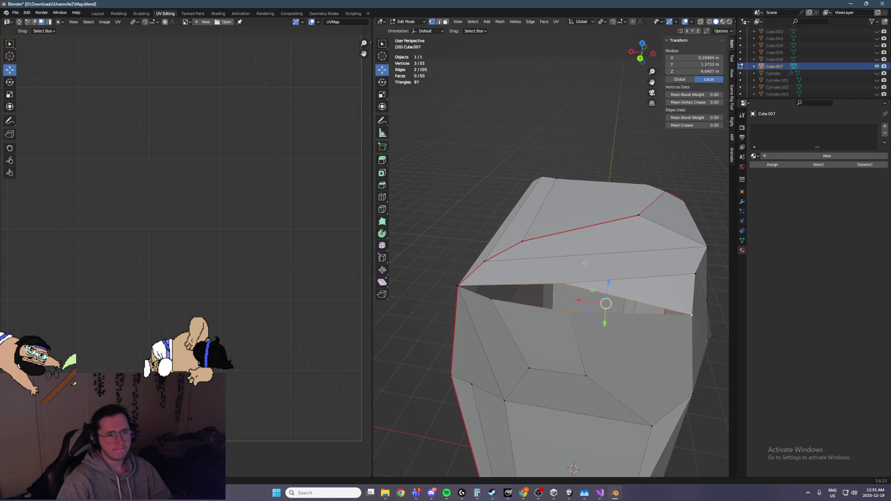
{"action": "key", "text": "ctrl+z"}
{"action": "key", "text": "ctrl+z"}
{"action": "key", "text": "ctrl+z"}
{"action": "key", "text": "ctrl+z"}
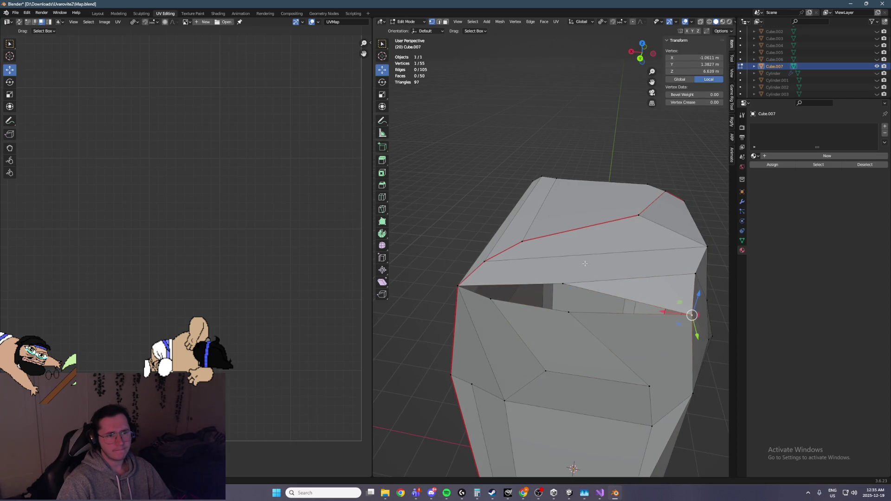
{"action": "left_click", "coordinate": [445, 25]}
{"action": "left_click", "coordinate": [646, 294]}
Step: Delete the face beside the hole and its leftover loose edge, then save Map.blend
{"action": "key", "text": "x"}
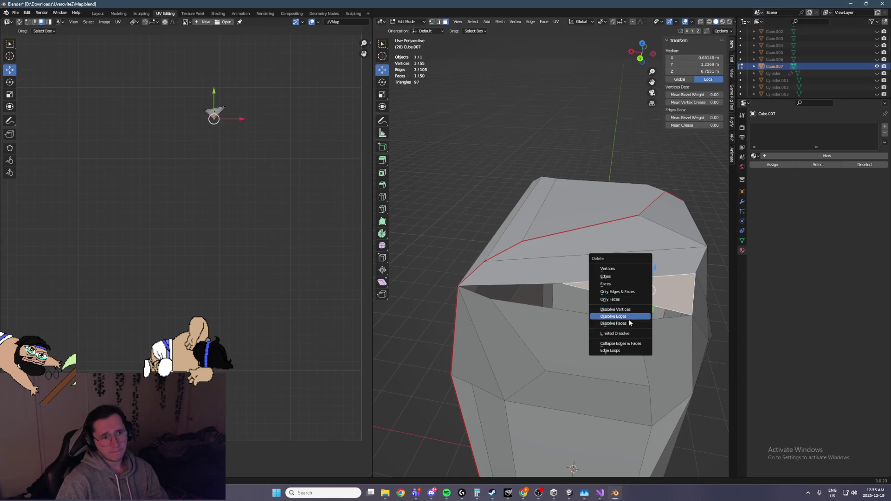
{"action": "left_click", "coordinate": [629, 292]}
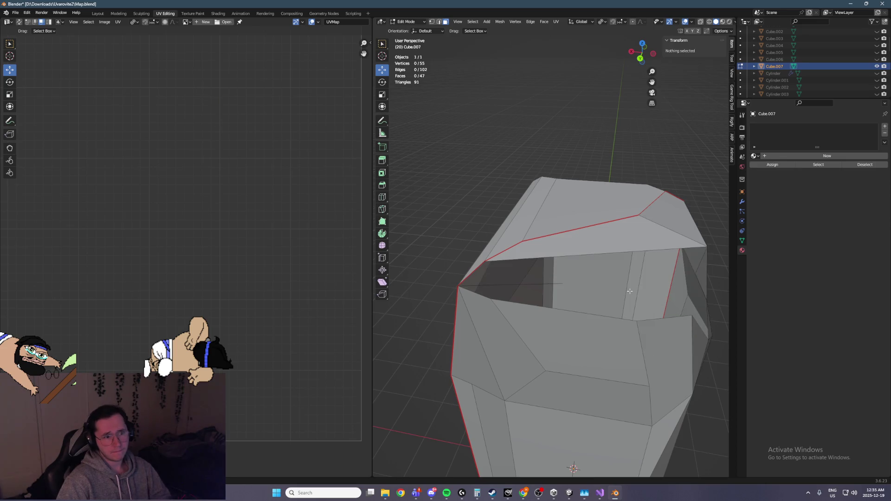
{"action": "key", "text": "ctrl+z"}
{"action": "key", "text": "x"}
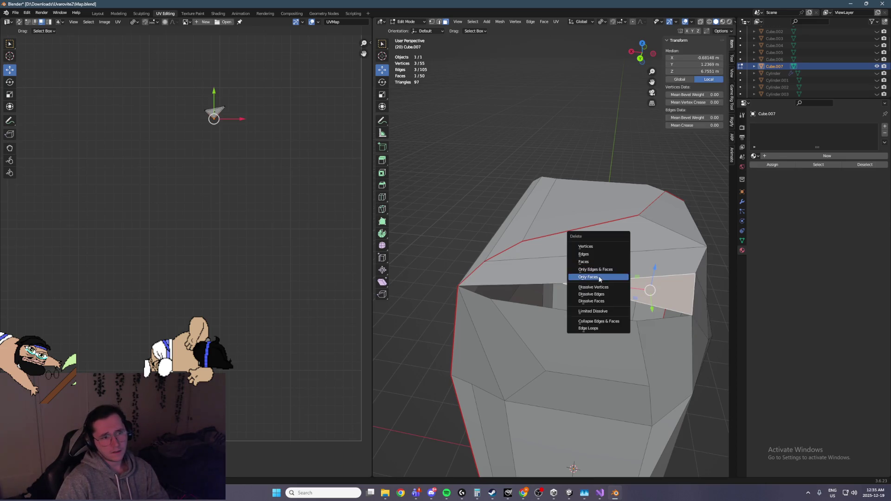
{"action": "left_click", "coordinate": [601, 277]}
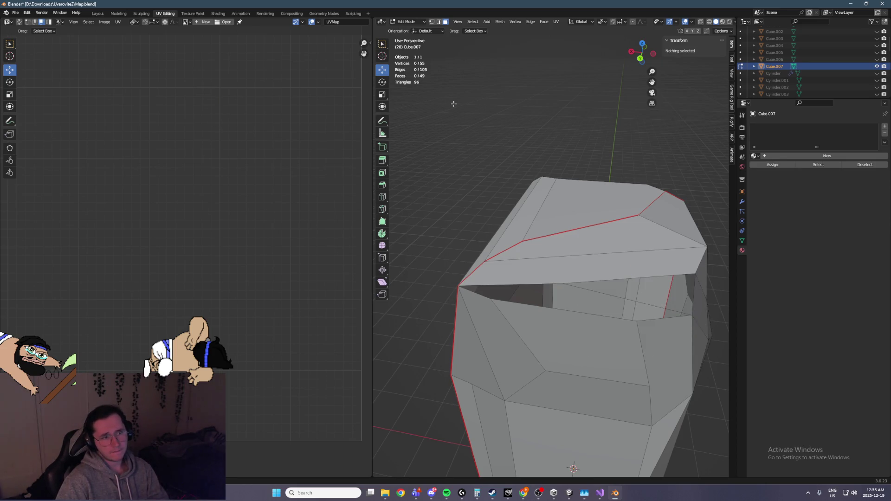
{"action": "left_click", "coordinate": [636, 301]}
{"action": "key", "text": "x"}
{"action": "left_click", "coordinate": [631, 278]}
{"action": "key", "text": "ctrl+s"}
Step: Select the vertices bordering the hole and fill it with a new face
{"action": "left_click", "coordinate": [431, 22]}
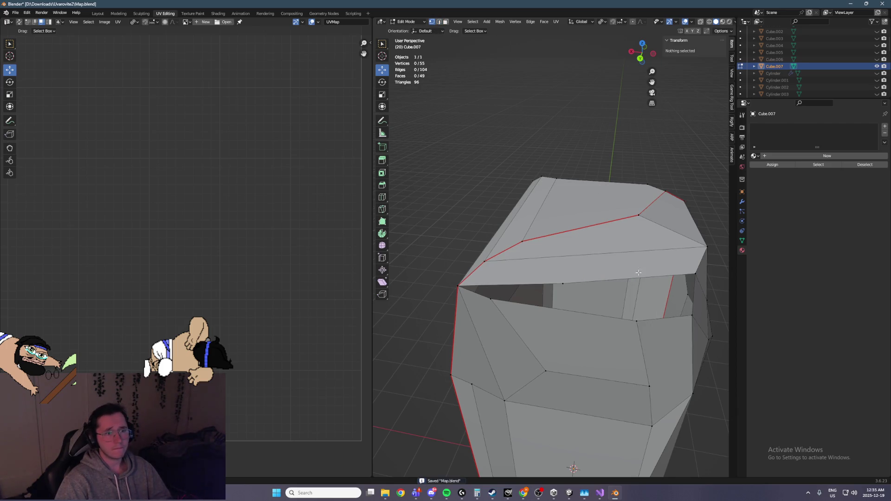
{"action": "left_click", "coordinate": [637, 320]}
{"action": "left_click", "coordinate": [563, 284], "text": "shift"}
{"action": "left_click", "coordinate": [691, 316], "text": "shift"}
{"action": "left_click", "coordinate": [695, 274], "text": "shift"}
{"action": "key", "text": "f"}
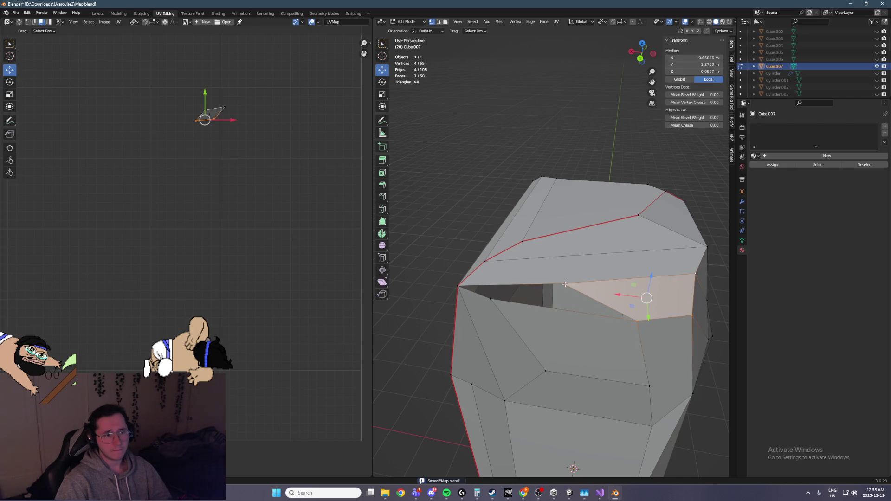
{"action": "left_click", "coordinate": [636, 322], "text": "shift"}
{"action": "left_click", "coordinate": [458, 288], "text": "shift"}
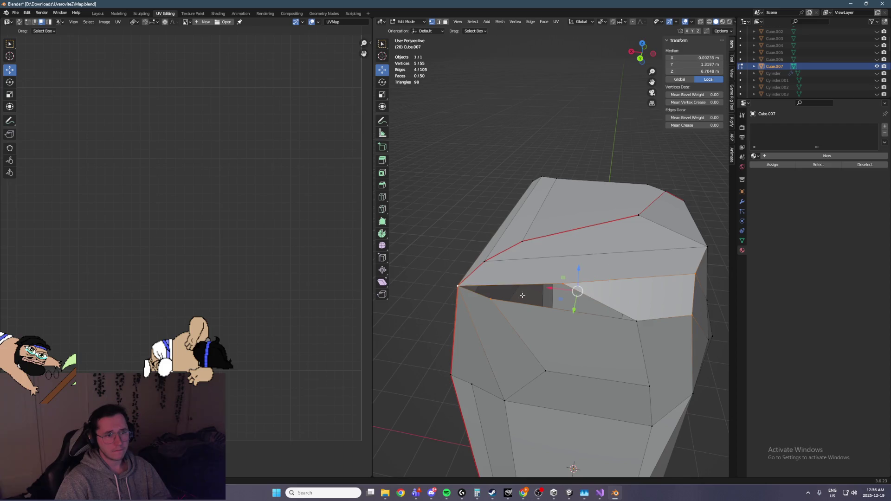
{"action": "left_click", "coordinate": [636, 321]}
{"action": "left_click", "coordinate": [557, 285], "text": "shift"}
{"action": "left_click", "coordinate": [493, 301], "text": "shift"}
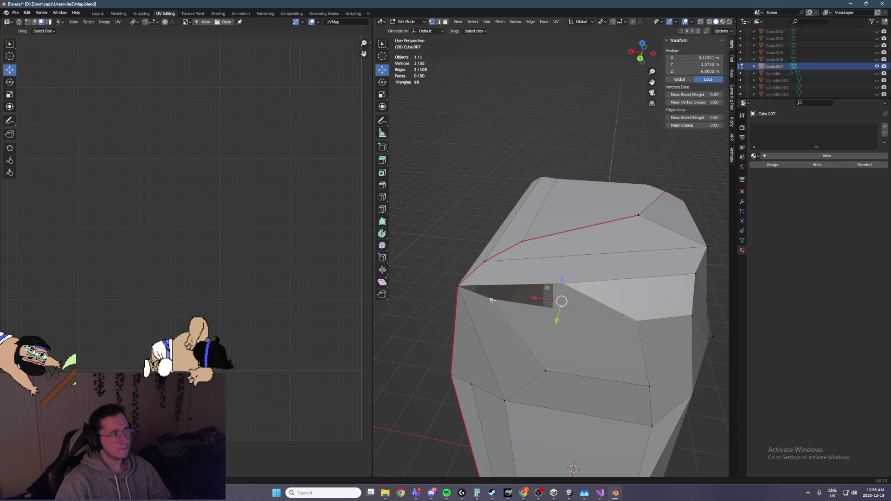
{"action": "key", "text": "f"}
{"action": "mouse_move", "coordinate": [458, 287]}
{"action": "middle_mouse_down"}
{"action": "mouse_move", "coordinate": [558, 294]}
{"action": "mouse_move", "coordinate": [500, 292]}
{"action": "mouse_move", "coordinate": [610, 258]}
{"action": "mouse_move", "coordinate": [629, 213]}
{"action": "mouse_move", "coordinate": [506, 270]}
{"action": "mouse_move", "coordinate": [567, 245]}
{"action": "middle_mouse_up"}
Step: Select a single corner vertex of the new face for adjustment
{"action": "left_click", "coordinate": [553, 288]}
{"action": "scroll", "coordinate": [552, 288], "scroll_direction": "down", "scroll_amount": 3}
{"action": "scroll", "coordinate": [556, 279], "scroll_direction": "up", "scroll_amount": 6}
Step: Move a top vertex along X, lower a corner vertex along Z, and save Map.blend
{"action": "key", "text": "g"}
{"action": "key", "text": "x"}
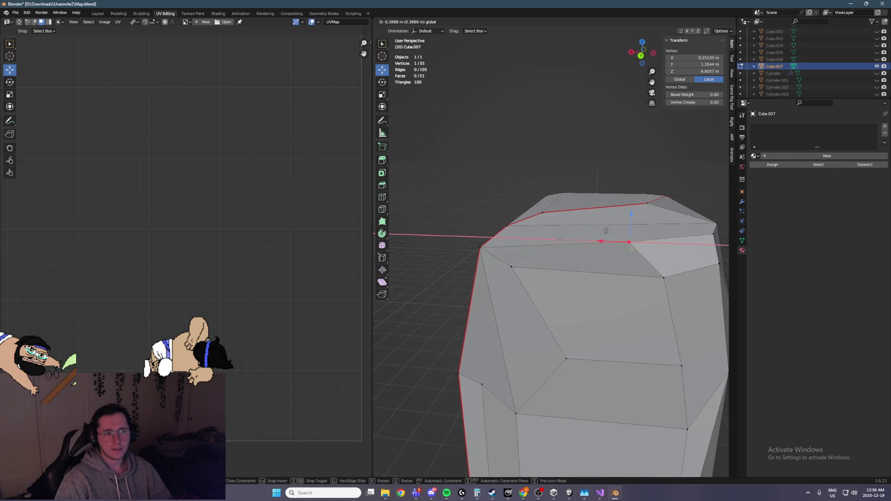
{"action": "left_click", "coordinate": [495, 257]}
{"action": "left_click", "coordinate": [481, 248]}
{"action": "key", "text": "g"}
{"action": "key", "text": "y"}
{"action": "left_click", "coordinate": [501, 251]}
{"action": "key", "text": "ctrl+z"}
{"action": "key", "text": "g"}
{"action": "key", "text": "z"}
{"action": "left_click", "coordinate": [548, 325]}
{"action": "mouse_move", "coordinate": [547, 325]}
{"action": "middle_mouse_down"}
{"action": "mouse_move", "coordinate": [557, 278]}
{"action": "mouse_move", "coordinate": [578, 257]}
{"action": "middle_mouse_up"}
{"action": "key", "text": "ctrl+s"}
Step: Move another top vertex along X and raise it along Z
{"action": "key", "text": "g"}
{"action": "key", "text": "y"}
{"action": "key", "text": "Escape"}
{"action": "key", "text": "g"}
{"action": "key", "text": "x"}
{"action": "left_click", "coordinate": [640, 211]}
{"action": "key", "text": "g"}
{"action": "key", "text": "z"}
{"action": "left_click", "coordinate": [640, 200]}
{"action": "middle_click_drag", "start_coordinate": [641, 200], "coordinate": [501, 240]}
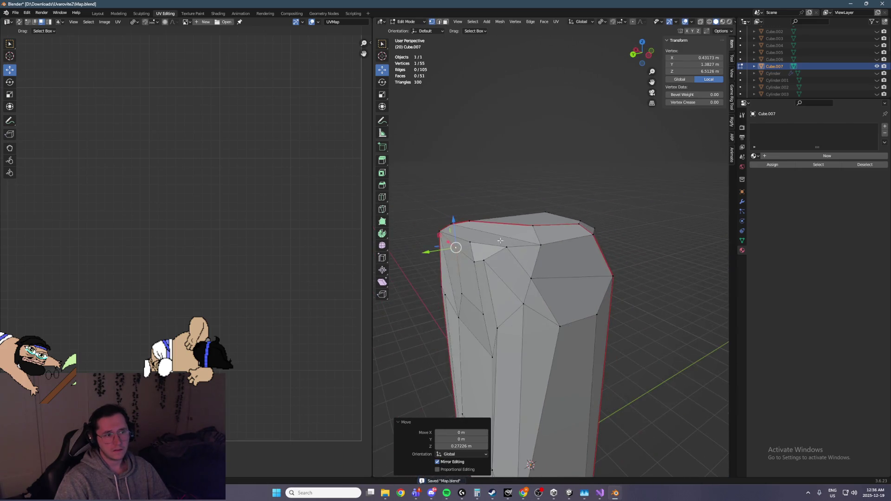
Step: Pull another top corner vertex down and outward, then save Map.blend
{"action": "left_click", "coordinate": [469, 310]}
{"action": "scroll", "coordinate": [547, 197], "scroll_direction": "up", "scroll_amount": 3}
{"action": "left_click_drag", "start_coordinate": [557, 135], "coordinate": [557, 160]}
{"action": "middle_click_drag", "start_coordinate": [558, 160], "coordinate": [479, 251]}
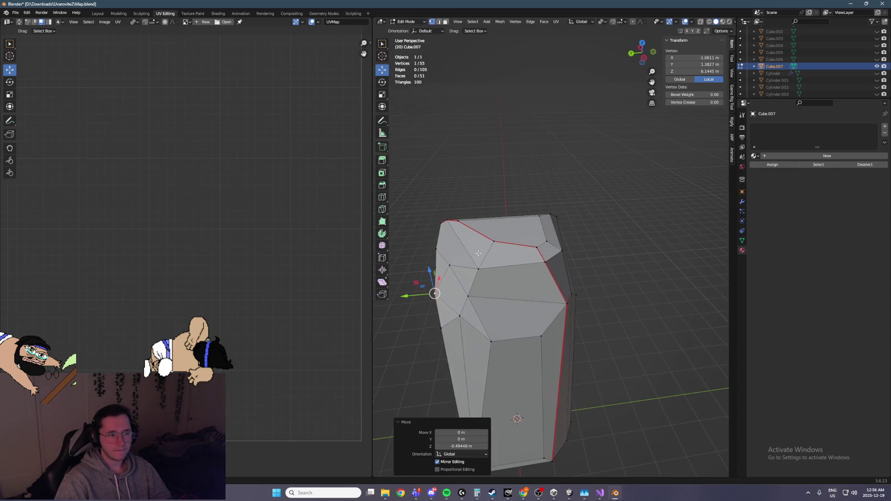
{"action": "left_click_drag", "start_coordinate": [422, 287], "coordinate": [414, 289]}
{"action": "mouse_move", "coordinate": [414, 289]}
{"action": "middle_mouse_down"}
{"action": "mouse_move", "coordinate": [505, 256]}
{"action": "mouse_move", "coordinate": [575, 259]}
{"action": "middle_mouse_up"}
{"action": "left_click_drag", "start_coordinate": [583, 250], "coordinate": [590, 237]}
{"action": "key", "text": "ctrl+s"}
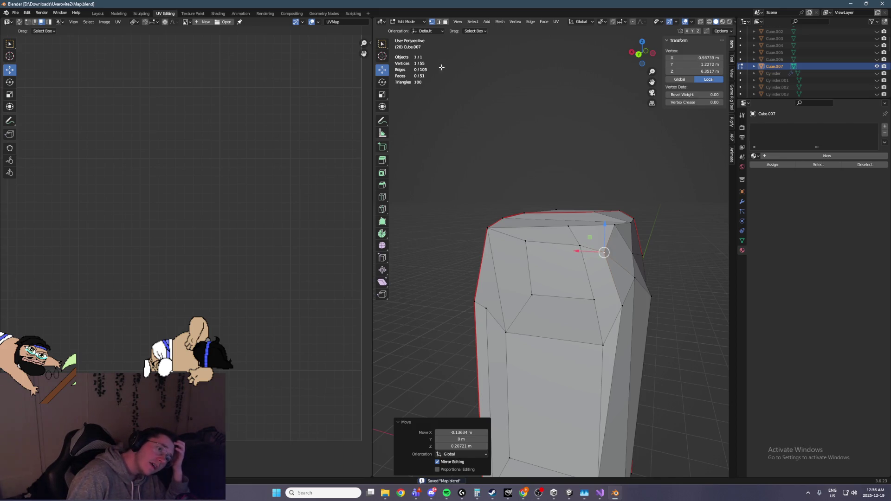
Step: Return to Object Mode and apply Shade Auto Smooth to the pillar
{"action": "left_click", "coordinate": [407, 21]}
{"action": "left_click", "coordinate": [408, 29]}
{"action": "mouse_move", "coordinate": [545, 163]}
{"action": "middle_mouse_down"}
{"action": "mouse_move", "coordinate": [528, 179]}
{"action": "mouse_move", "coordinate": [511, 169]}
{"action": "mouse_move", "coordinate": [605, 171]}
{"action": "middle_mouse_up"}
{"action": "right_click", "coordinate": [578, 244]}
{"action": "left_click", "coordinate": [585, 247]}
{"action": "mouse_move", "coordinate": [567, 241]}
{"action": "middle_mouse_down"}
{"action": "mouse_move", "coordinate": [467, 239]}
{"action": "mouse_move", "coordinate": [521, 241]}
{"action": "mouse_move", "coordinate": [683, 221]}
{"action": "mouse_move", "coordinate": [414, 221]}
{"action": "mouse_move", "coordinate": [519, 232]}
{"action": "middle_mouse_up"}
{"action": "key", "text": "ctrl+z"}
{"action": "right_click", "coordinate": [522, 243]}
{"action": "left_click", "coordinate": [516, 246]}
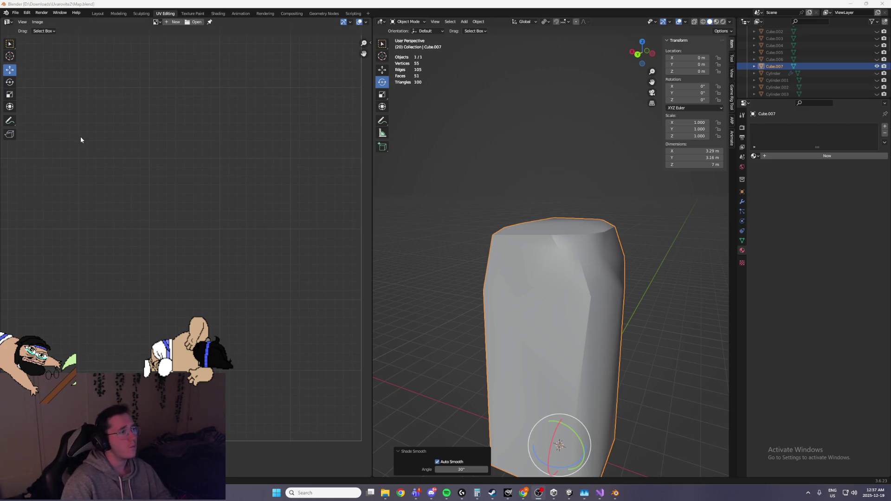
{"action": "middle_click_drag", "start_coordinate": [588, 263], "coordinate": [560, 279]}
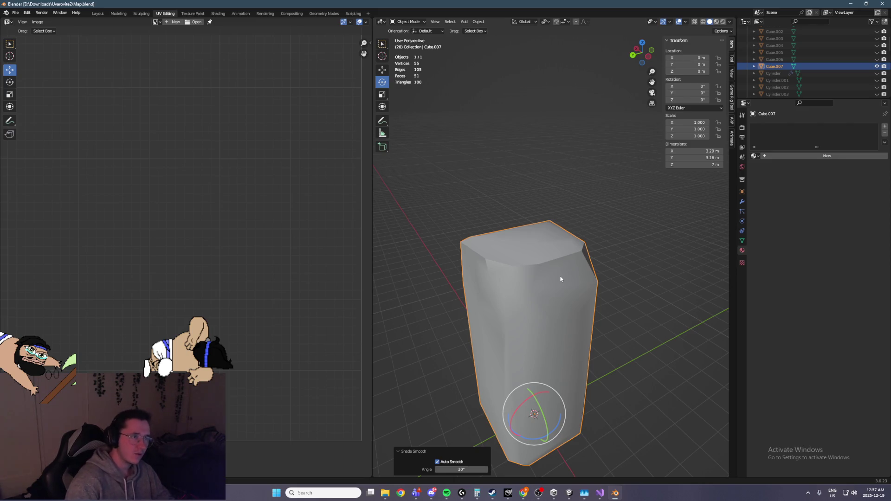
{"action": "left_click", "coordinate": [600, 493]}
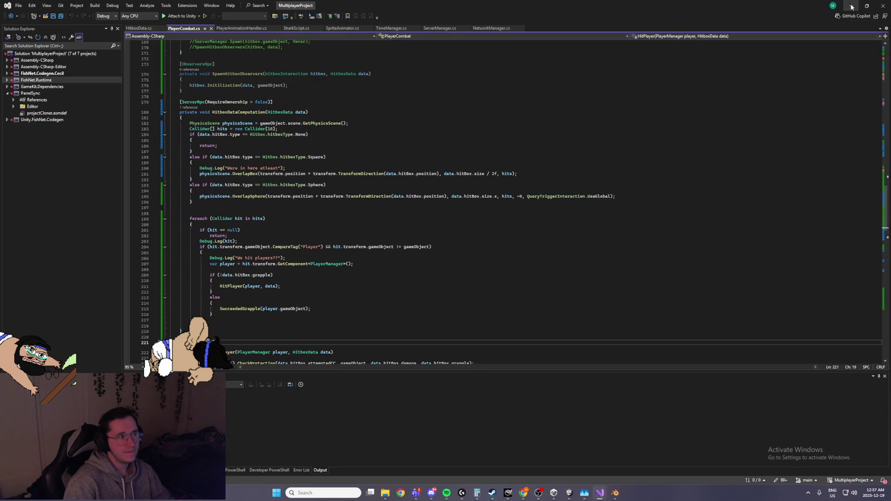
{"action": "left_click", "coordinate": [852, 5]}
{"action": "mouse_move", "coordinate": [503, 475]}
{"action": "middle_mouse_down"}
{"action": "mouse_move", "coordinate": [512, 344]}
{"action": "mouse_move", "coordinate": [457, 339]}
{"action": "mouse_move", "coordinate": [502, 335]}
{"action": "mouse_move", "coordinate": [479, 346]}
{"action": "middle_mouse_up"}
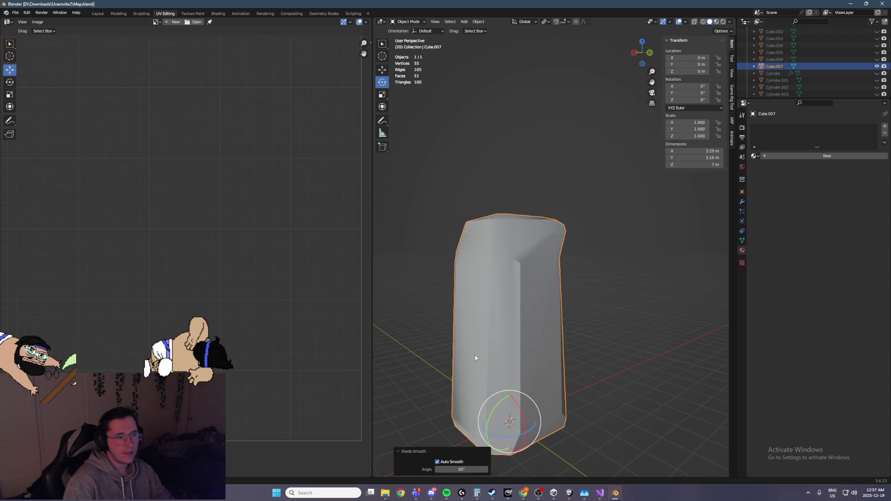
Step: Test auto-smooth angles between roughly 21° and 26° on the pillar
{"action": "mouse_move", "coordinate": [442, 471]}
{"action": "left_mouse_down"}
{"action": "mouse_move", "coordinate": [418, 471]}
{"action": "mouse_move", "coordinate": [465, 469]}
{"action": "left_mouse_up"}
{"action": "mouse_move", "coordinate": [495, 374]}
{"action": "middle_mouse_down"}
{"action": "mouse_move", "coordinate": [581, 358]}
{"action": "mouse_move", "coordinate": [587, 374]}
{"action": "middle_mouse_up"}
{"action": "mouse_move", "coordinate": [477, 469]}
{"action": "left_mouse_down"}
{"action": "mouse_move", "coordinate": [492, 470]}
{"action": "mouse_move", "coordinate": [443, 470]}
{"action": "left_mouse_up"}
{"action": "left_click_drag", "start_coordinate": [461, 469], "coordinate": [451, 469]}
{"action": "middle_click_drag", "start_coordinate": [636, 360], "coordinate": [469, 363]}
Step: Set the auto-smooth angle to 30° and save Map.blend
{"action": "left_click", "coordinate": [464, 469]}
{"action": "type", "text": "0"}
{"action": "key", "text": "Return"}
{"action": "middle_click_drag", "start_coordinate": [483, 325], "coordinate": [569, 330]}
{"action": "key", "text": "ctrl+s"}
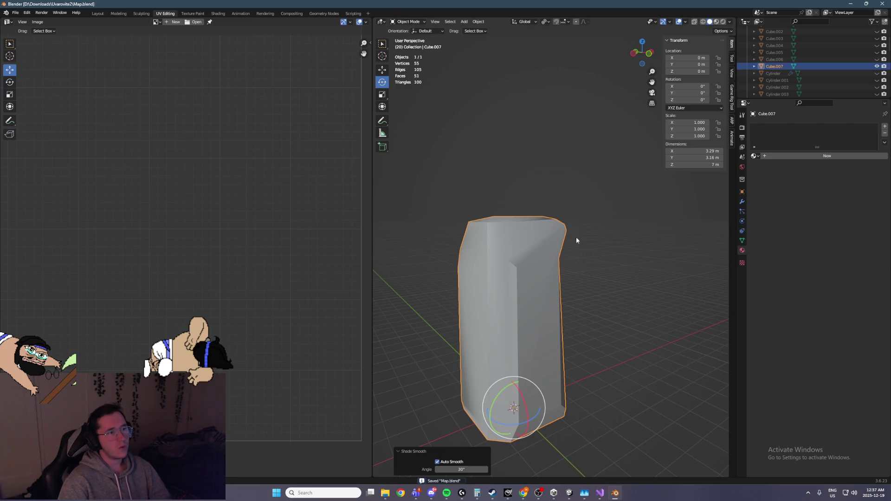
{"action": "mouse_move", "coordinate": [539, 278]}
{"action": "middle_mouse_down"}
{"action": "mouse_move", "coordinate": [583, 288]}
{"action": "mouse_move", "coordinate": [631, 282]}
{"action": "middle_mouse_up"}
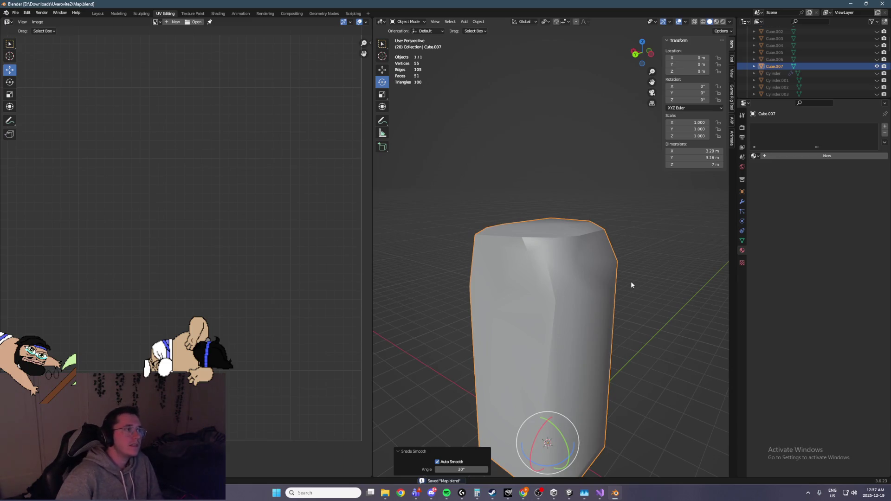
{"action": "middle_click_drag", "start_coordinate": [638, 255], "coordinate": [544, 245]}
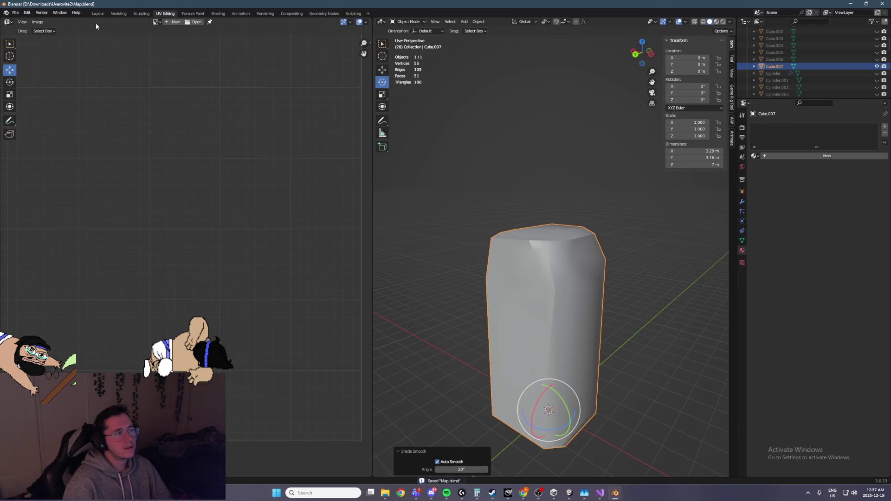
Step: Open IKUVA.blend from the recent files and view the character from the front
{"action": "left_click", "coordinate": [16, 12]}
{"action": "mouse_move", "coordinate": [38, 34]}
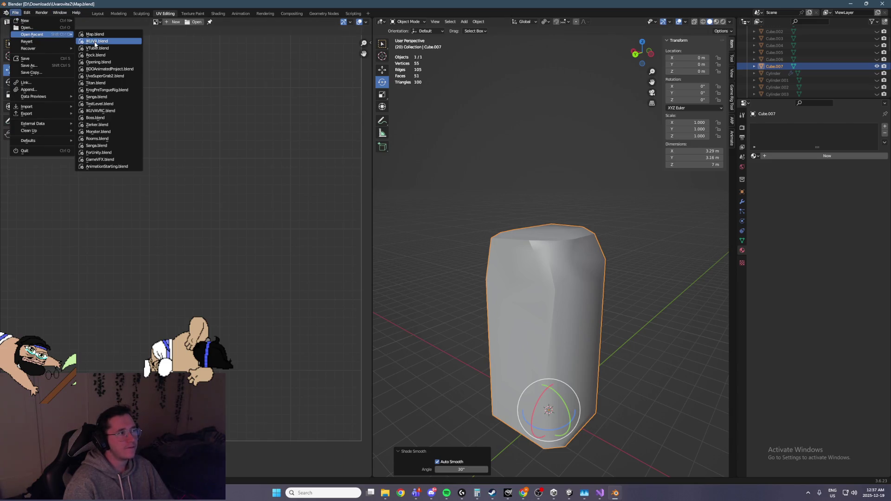
{"action": "left_click", "coordinate": [95, 43]}
{"action": "middle_click_drag", "start_coordinate": [510, 186], "coordinate": [542, 139]}
{"action": "scroll", "coordinate": [543, 139], "scroll_direction": "up", "scroll_amount": 6}
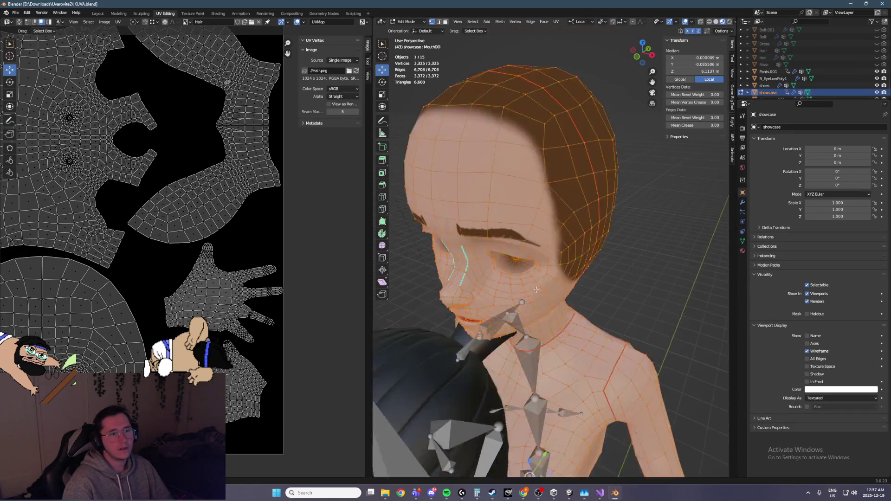
{"action": "key", "text": "KP_1"}
{"action": "scroll", "coordinate": [545, 262], "scroll_direction": "down", "scroll_amount": 3}
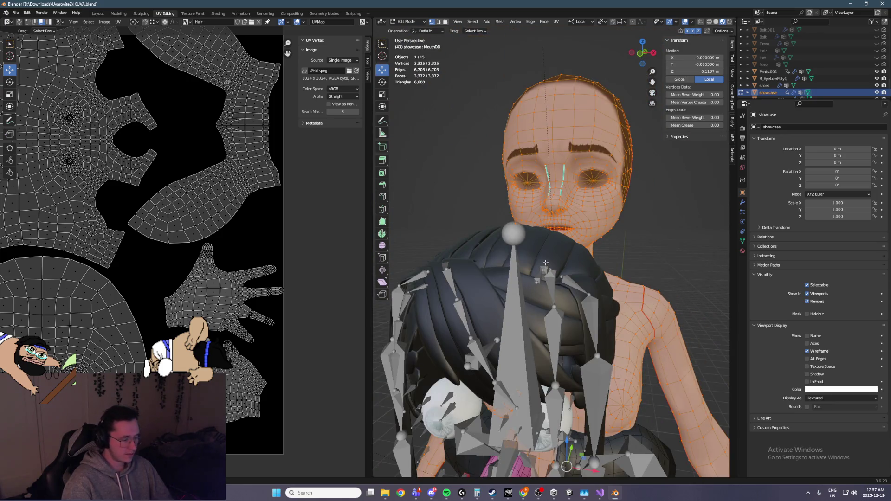
Step: Return to Object Mode, hide the black shirt and blue pants, and switch to Solid shading
{"action": "key", "text": "Tab"}
{"action": "left_click", "coordinate": [408, 22]}
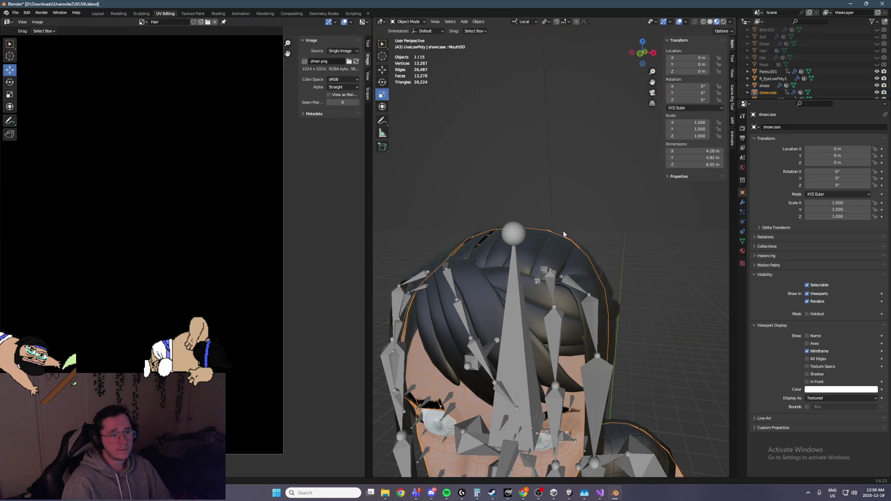
{"action": "key", "text": "h"}
{"action": "left_click", "coordinate": [557, 371]}
{"action": "key", "text": "h"}
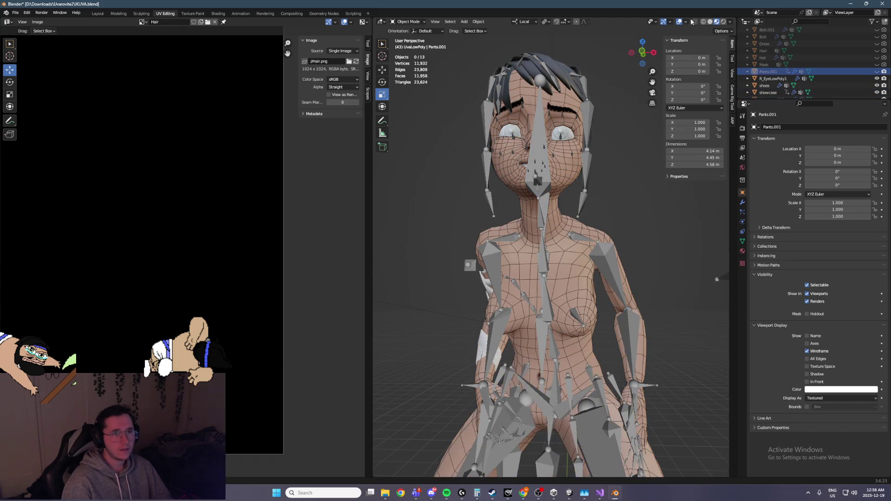
{"action": "left_click", "coordinate": [710, 22]}
Step: Hide the armature, hair piece, showcase body and hair cap Plane.003, then select the body mesh
{"action": "left_click", "coordinate": [542, 110]}
{"action": "key", "text": "h"}
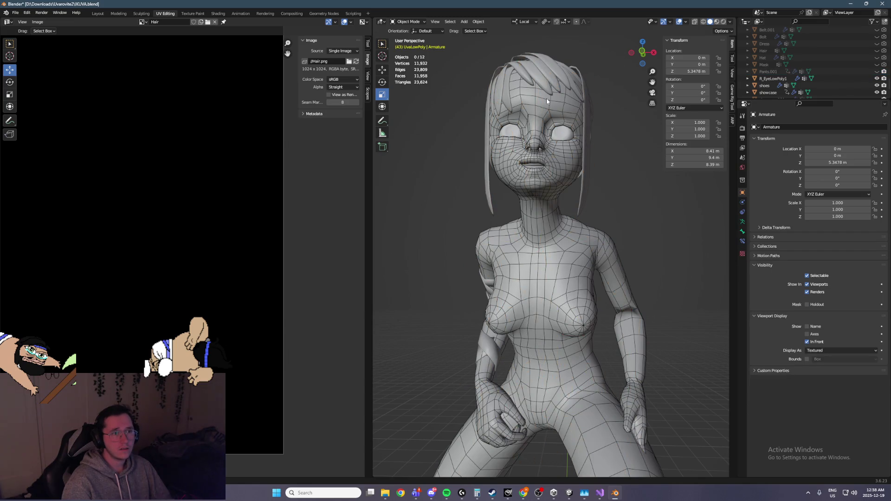
{"action": "left_click", "coordinate": [555, 69]}
{"action": "key", "text": "h"}
{"action": "left_click", "coordinate": [555, 70]}
{"action": "key", "text": "h"}
{"action": "mouse_move", "coordinate": [576, 74]}
{"action": "middle_mouse_down"}
{"action": "mouse_move", "coordinate": [509, 163]}
{"action": "mouse_move", "coordinate": [523, 133]}
{"action": "middle_mouse_up"}
{"action": "left_click", "coordinate": [543, 182]}
{"action": "key", "text": "h"}
{"action": "left_click", "coordinate": [589, 149]}
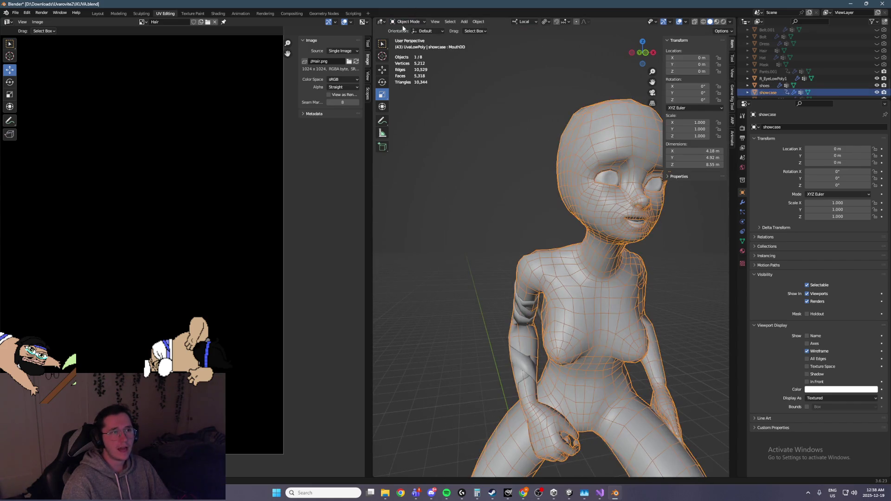
{"action": "left_click", "coordinate": [408, 22]}
{"action": "left_click", "coordinate": [410, 45]}
{"action": "left_click", "coordinate": [407, 21]}
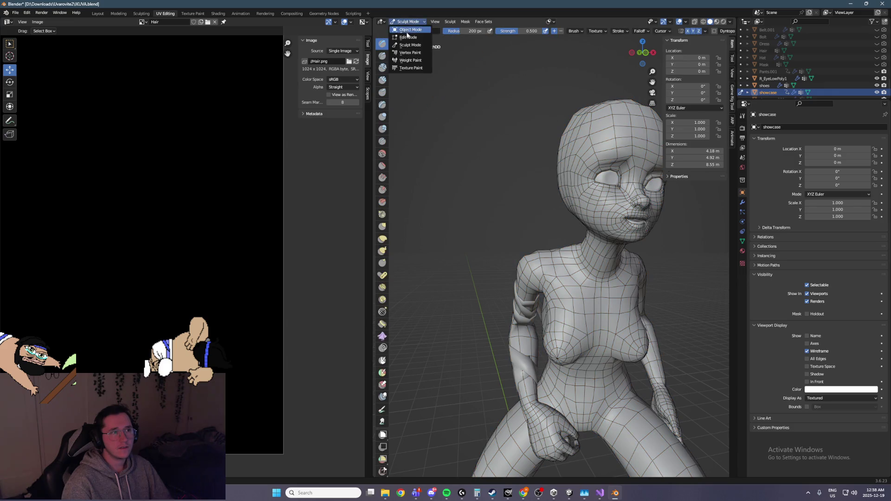
{"action": "left_click", "coordinate": [408, 37]}
{"action": "scroll", "coordinate": [592, 89], "scroll_direction": "up", "scroll_amount": 6}
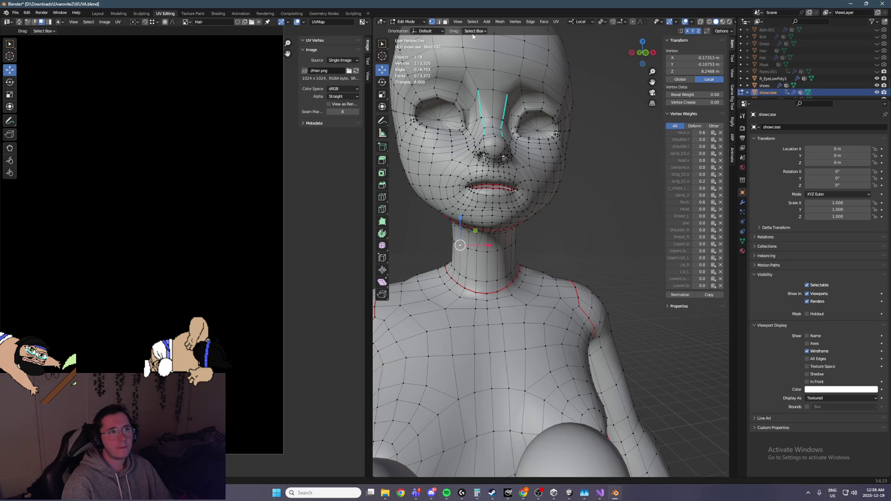
{"action": "left_click", "coordinate": [439, 21]}
{"action": "mouse_move", "coordinate": [464, 70]}
{"action": "middle_mouse_down"}
{"action": "mouse_move", "coordinate": [558, 128]}
{"action": "mouse_move", "coordinate": [584, 120]}
{"action": "middle_mouse_up"}
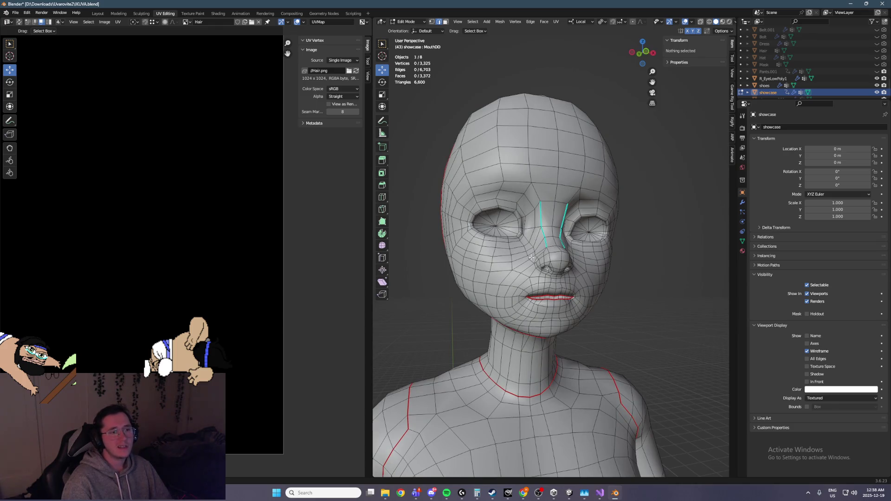
{"action": "mouse_move", "coordinate": [653, 215]}
{"action": "middle_mouse_down"}
{"action": "mouse_move", "coordinate": [625, 215]}
{"action": "mouse_move", "coordinate": [618, 185]}
{"action": "mouse_move", "coordinate": [557, 191]}
{"action": "mouse_move", "coordinate": [535, 213]}
{"action": "middle_mouse_up"}
{"action": "mouse_move", "coordinate": [588, 210]}
{"action": "middle_mouse_down"}
{"action": "mouse_move", "coordinate": [523, 224]}
{"action": "mouse_move", "coordinate": [492, 271]}
{"action": "mouse_move", "coordinate": [514, 277]}
{"action": "mouse_move", "coordinate": [532, 170]}
{"action": "middle_mouse_up"}
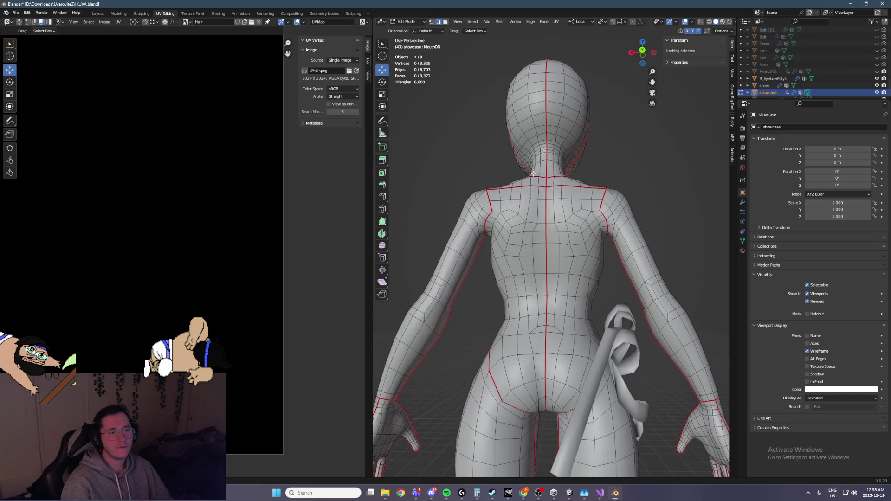
{"action": "scroll", "coordinate": [532, 170], "scroll_direction": "up", "scroll_amount": 5}
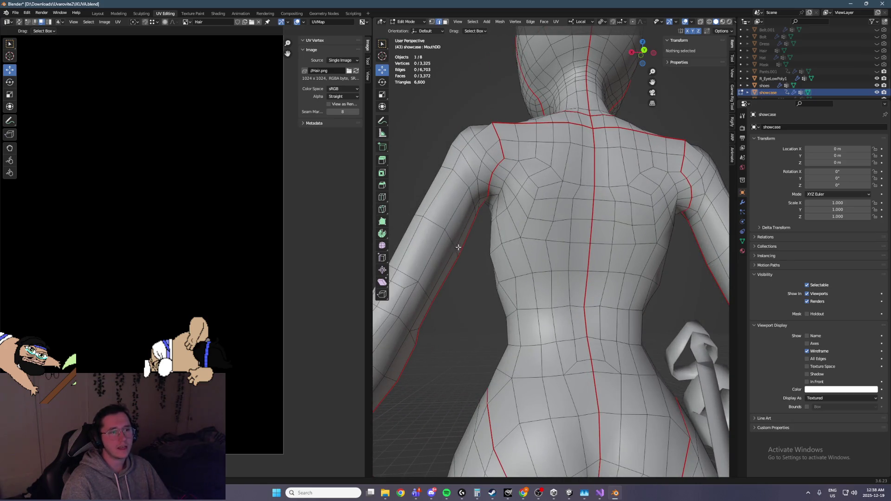
{"action": "scroll", "coordinate": [459, 238], "scroll_direction": "down", "scroll_amount": 2}
{"action": "mouse_move", "coordinate": [504, 255]}
{"action": "middle_mouse_down"}
{"action": "mouse_move", "coordinate": [506, 277]}
{"action": "mouse_move", "coordinate": [515, 249]}
{"action": "mouse_move", "coordinate": [434, 312]}
{"action": "middle_mouse_up"}
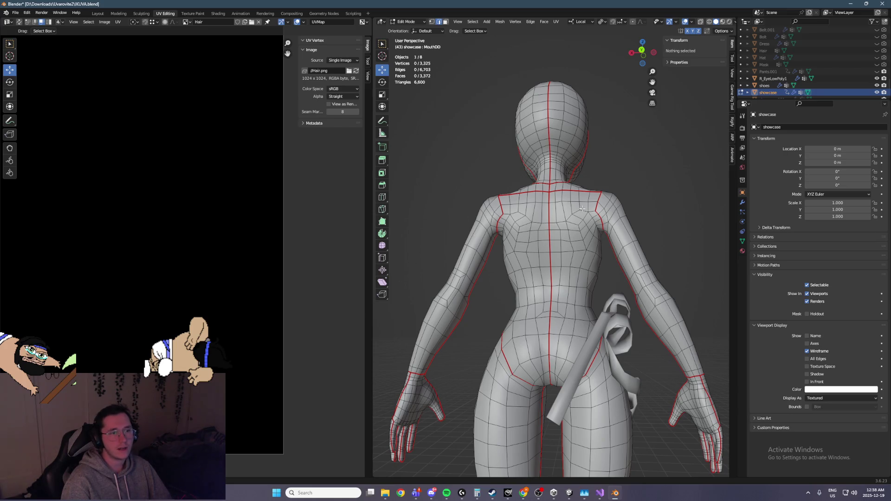
{"action": "scroll", "coordinate": [582, 209], "scroll_direction": "up", "scroll_amount": 3}
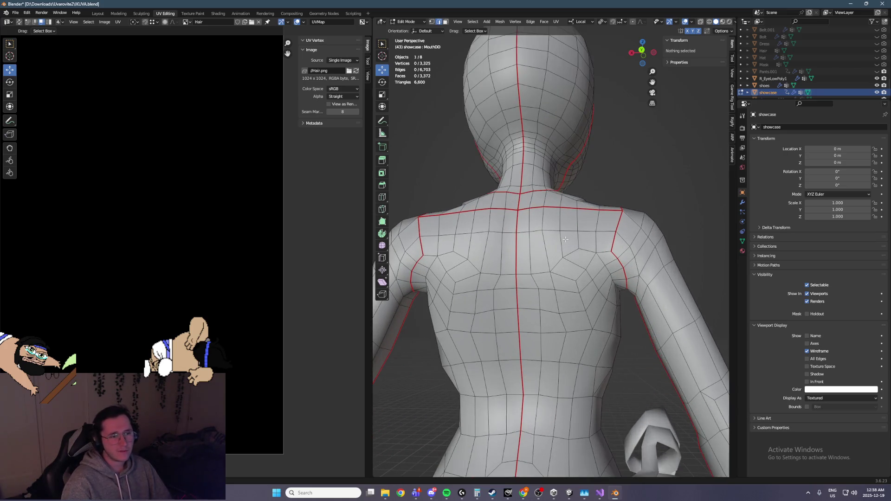
{"action": "scroll", "coordinate": [550, 244], "scroll_direction": "up", "scroll_amount": 3}
{"action": "scroll", "coordinate": [464, 246], "scroll_direction": "down", "scroll_amount": 2}
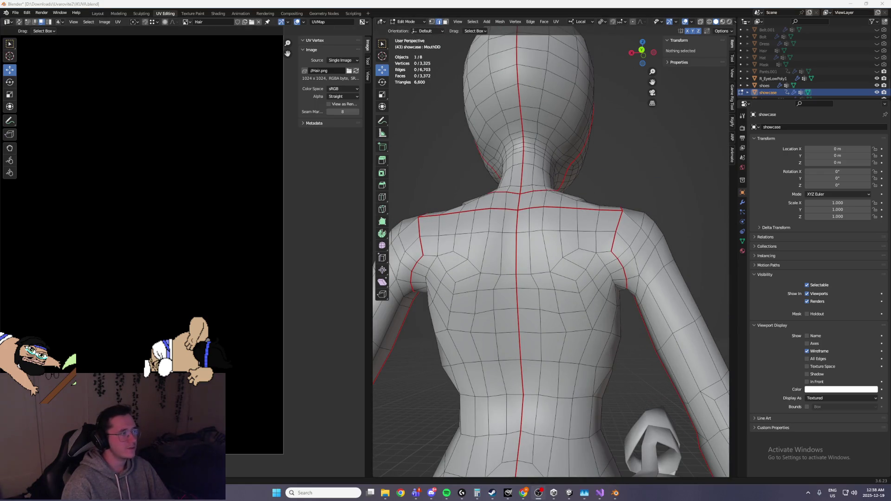
{"action": "mouse_move", "coordinate": [649, 246]}
{"action": "middle_mouse_down"}
{"action": "mouse_move", "coordinate": [565, 261]}
{"action": "mouse_move", "coordinate": [529, 283]}
{"action": "mouse_move", "coordinate": [580, 278]}
{"action": "mouse_move", "coordinate": [529, 264]}
{"action": "middle_mouse_up"}
{"action": "key", "text": "a"}
{"action": "scroll", "coordinate": [580, 279], "scroll_direction": "down", "scroll_amount": 2}
{"action": "right_click", "coordinate": [529, 265]}
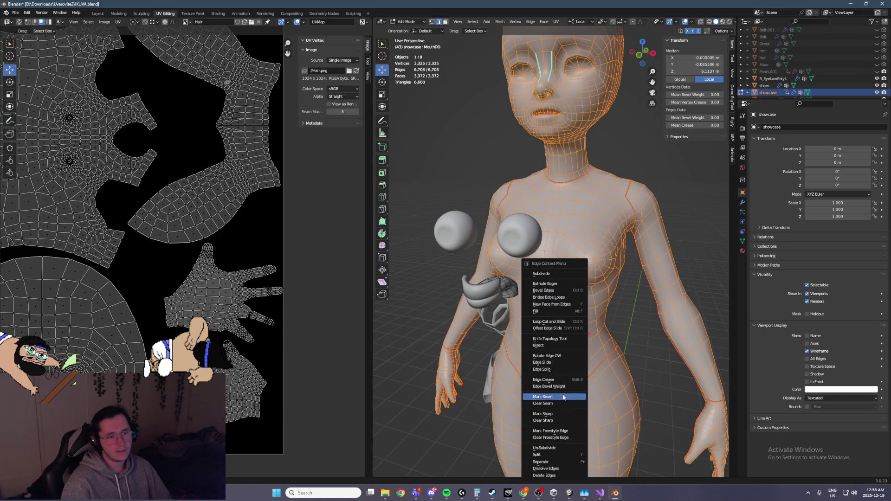
{"action": "left_click", "coordinate": [406, 22]}
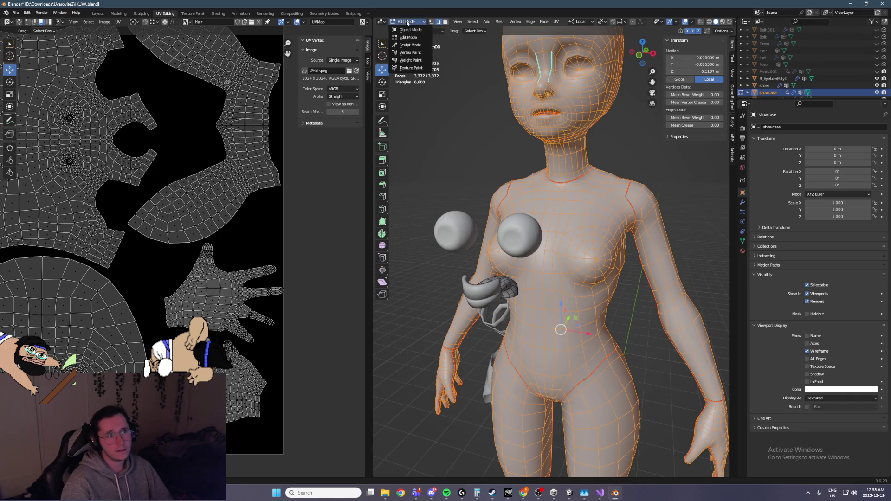
{"action": "right_click", "coordinate": [465, 260]}
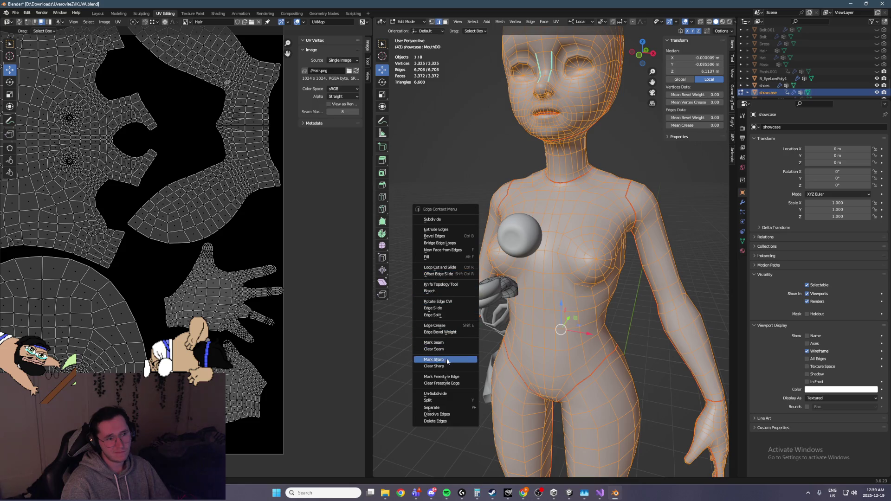
{"action": "left_click", "coordinate": [432, 22]}
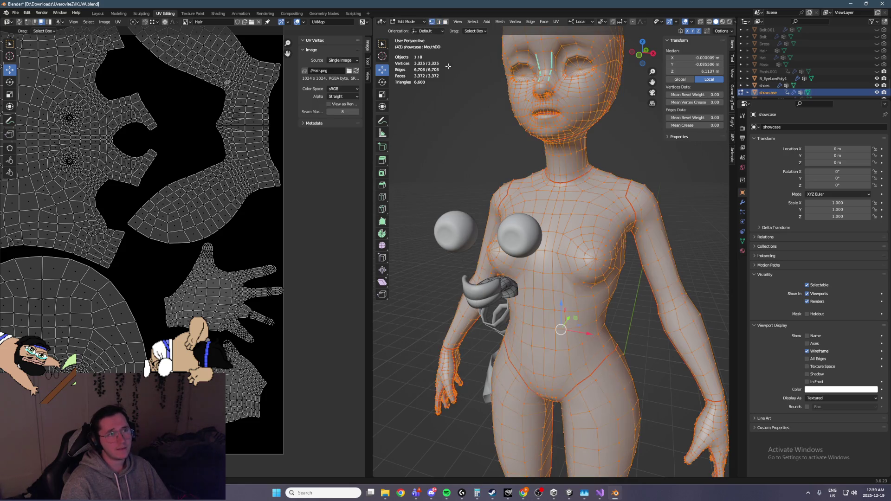
{"action": "right_click", "coordinate": [519, 168]}
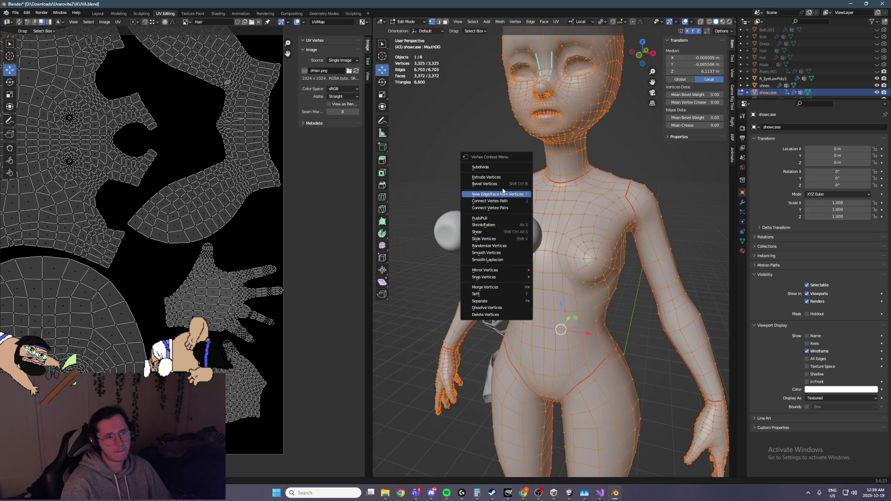
{"action": "left_click", "coordinate": [445, 22]}
{"action": "right_click", "coordinate": [554, 227]}
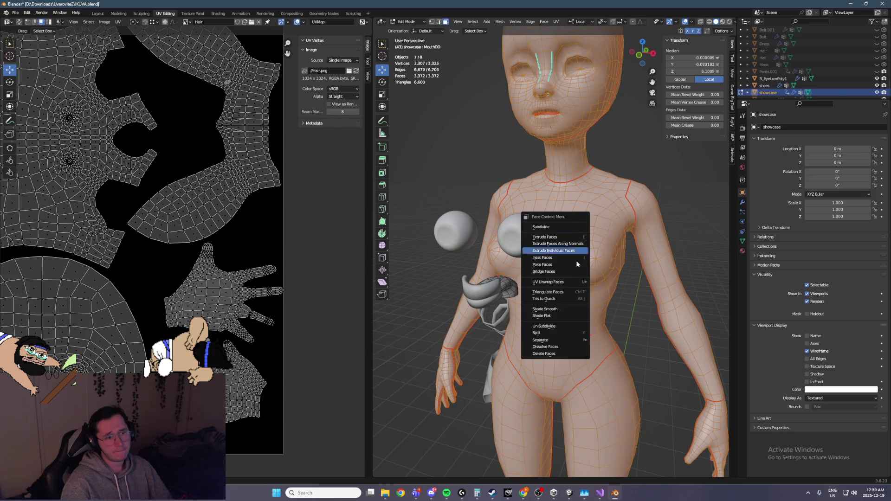
{"action": "left_click", "coordinate": [565, 293]}
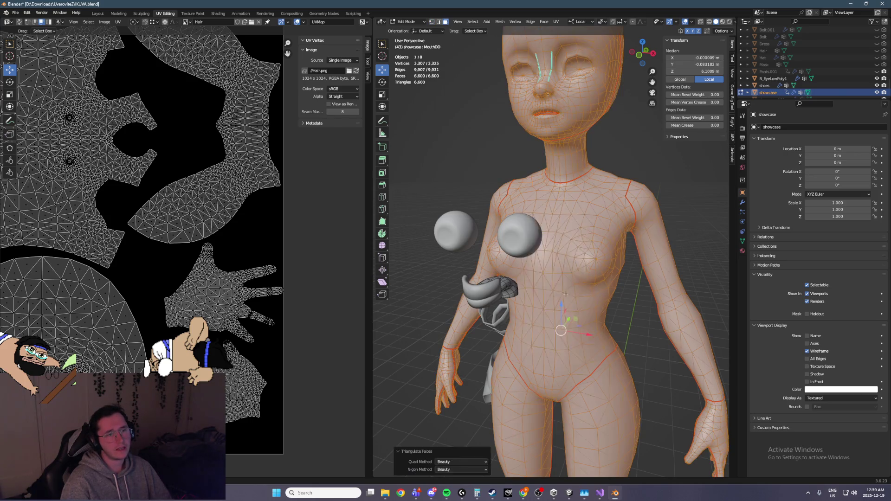
{"action": "middle_click_drag", "start_coordinate": [566, 259], "coordinate": [609, 162]}
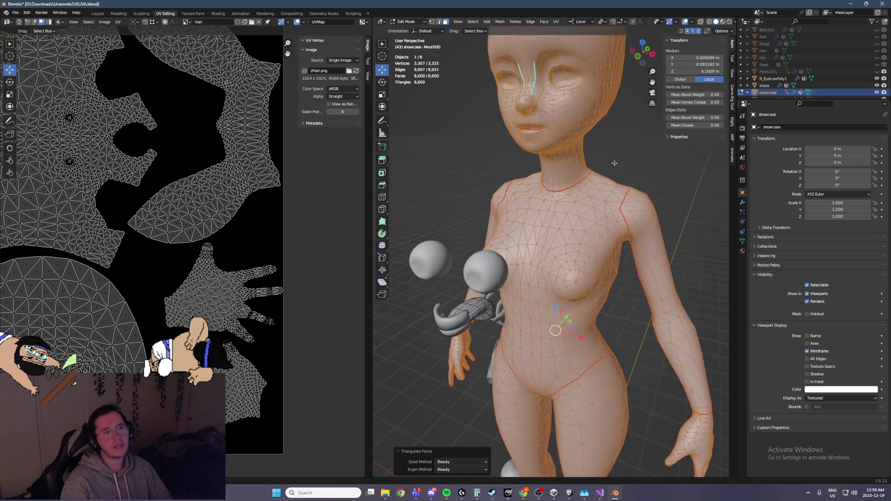
{"action": "mouse_move", "coordinate": [581, 241]}
{"action": "middle_mouse_down"}
{"action": "mouse_move", "coordinate": [569, 239]}
{"action": "mouse_move", "coordinate": [615, 266]}
{"action": "middle_mouse_up"}
{"action": "scroll", "coordinate": [576, 240], "scroll_direction": "up", "scroll_amount": 4}
{"action": "scroll", "coordinate": [562, 238], "scroll_direction": "down", "scroll_amount": 4}
{"action": "scroll", "coordinate": [619, 270], "scroll_direction": "up", "scroll_amount": 5}
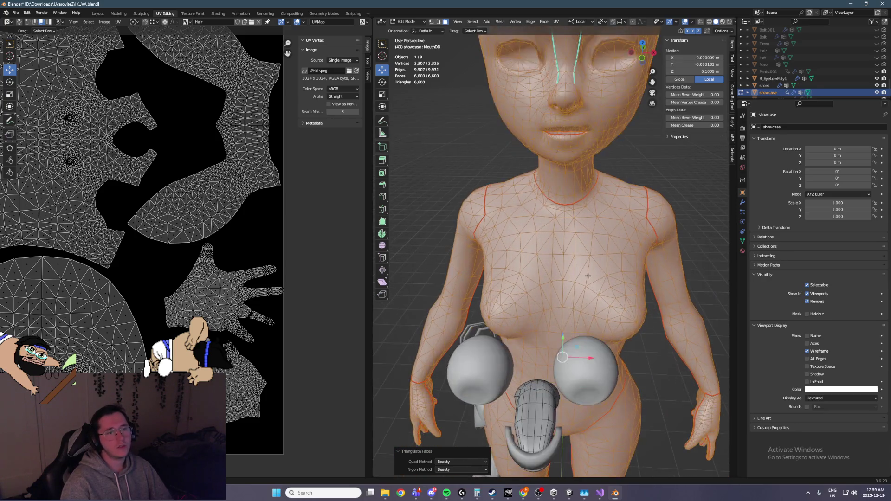
{"action": "mouse_move", "coordinate": [560, 239]}
{"action": "middle_mouse_down"}
{"action": "mouse_move", "coordinate": [687, 229]}
{"action": "mouse_move", "coordinate": [617, 229]}
{"action": "middle_mouse_up"}
{"action": "scroll", "coordinate": [617, 229], "scroll_direction": "down", "scroll_amount": 2}
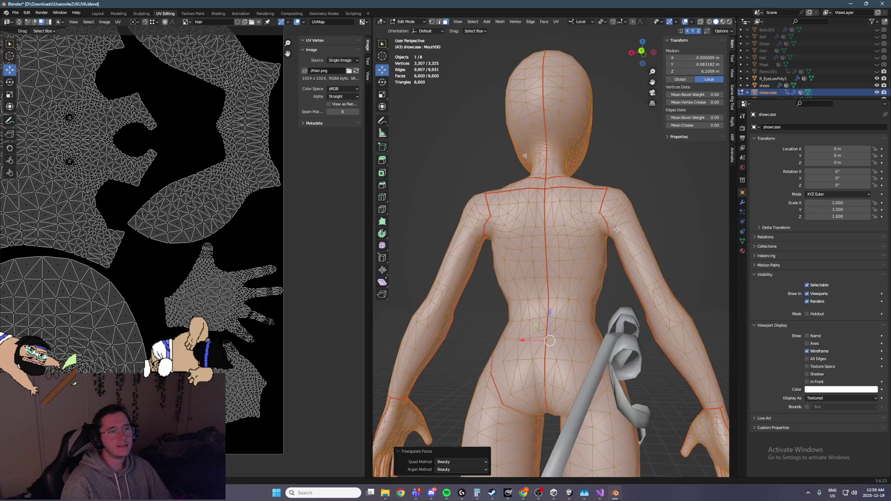
{"action": "middle_click_drag", "start_coordinate": [426, 343], "coordinate": [404, 347]}
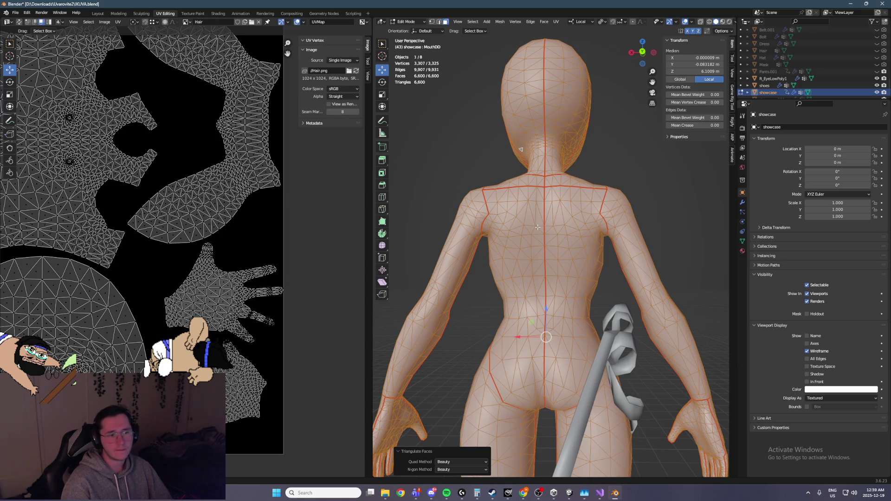
{"action": "key", "text": "ctrl+z"}
{"action": "key", "text": "ctrl+shift+z"}
{"action": "key", "text": "ctrl+z"}
{"action": "key", "text": "ctrl+shift+z"}
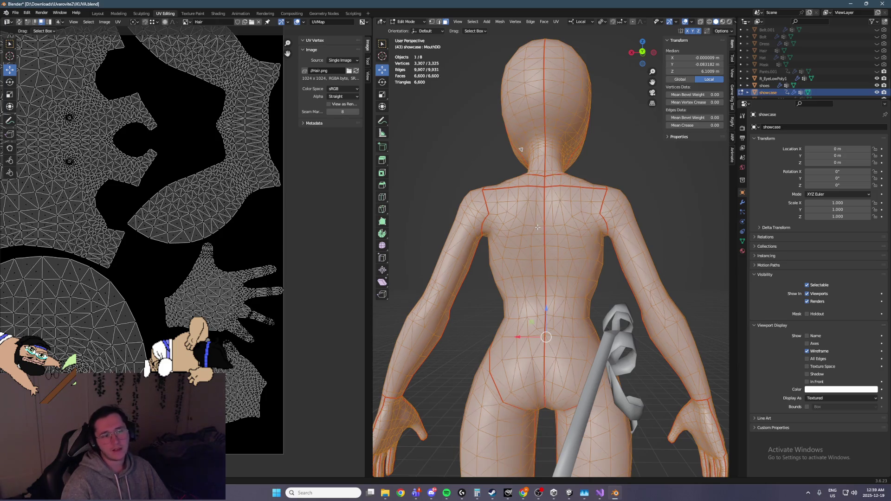
{"action": "key", "text": "ctrl+z"}
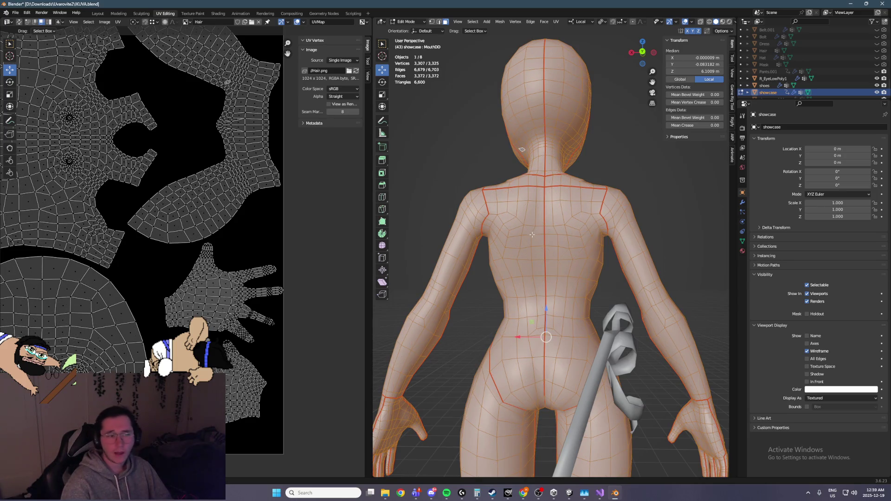
Step: Return to Object Mode and undo back to remove the extra showcase.001 copy
{"action": "key", "text": "ctrl+z"}
{"action": "mouse_move", "coordinate": [595, 210]}
{"action": "middle_mouse_down"}
{"action": "mouse_move", "coordinate": [568, 135]}
{"action": "mouse_move", "coordinate": [567, 158]}
{"action": "middle_mouse_up"}
{"action": "scroll", "coordinate": [565, 176], "scroll_direction": "up", "scroll_amount": 5}
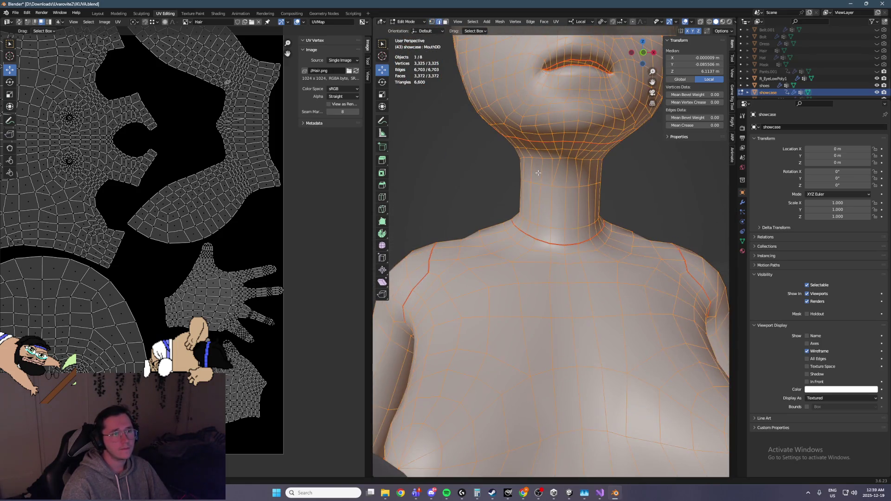
{"action": "key", "text": "Tab"}
{"action": "scroll", "coordinate": [550, 187], "scroll_direction": "down", "scroll_amount": 5}
{"action": "left_click", "coordinate": [550, 188]}
{"action": "key", "text": "ctrl+z"}
{"action": "key", "text": "ctrl+z"}
{"action": "key", "text": "ctrl+z"}
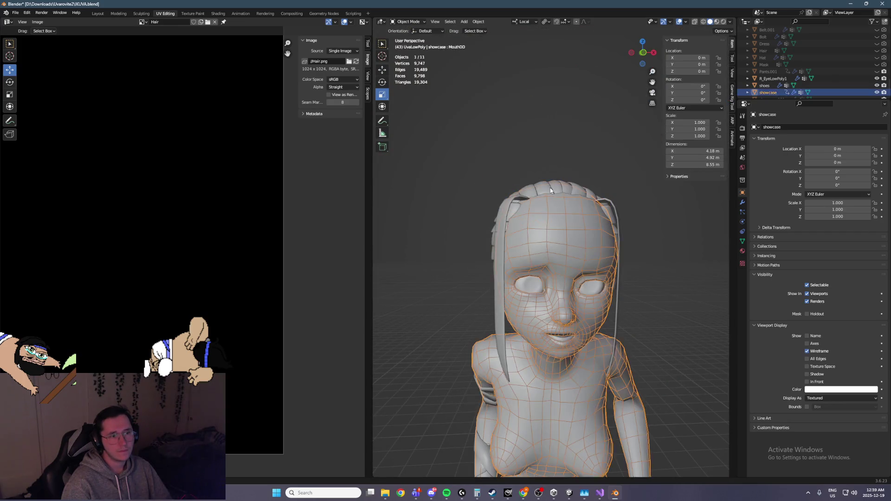
{"action": "key", "text": "ctrl+z"}
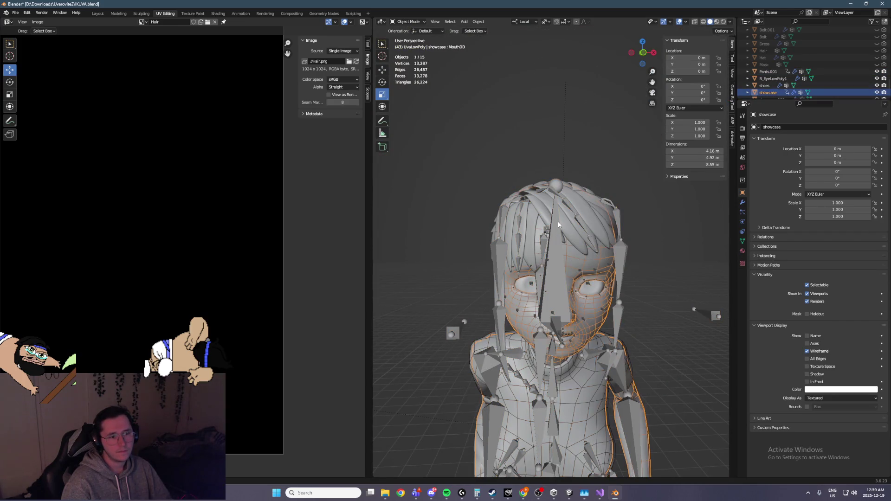
{"action": "key", "text": "ctrl+z"}
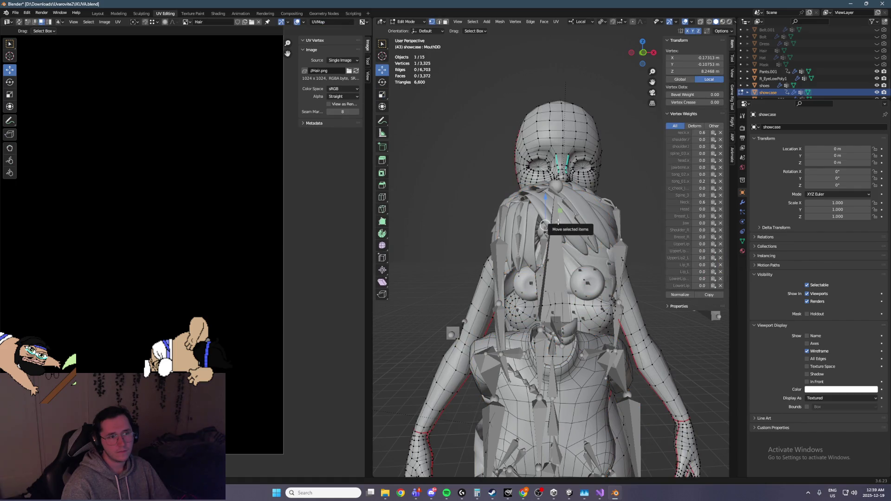
{"action": "key", "text": "ctrl+shift+z"}
Step: Open Map.blend from the recent files, answering the save-changes prompt
{"action": "left_click", "coordinate": [15, 13]}
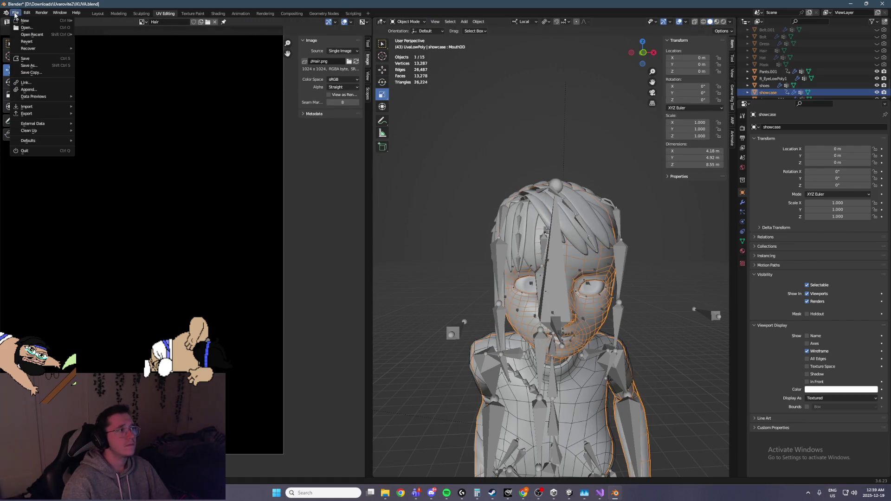
{"action": "mouse_move", "coordinate": [46, 34]}
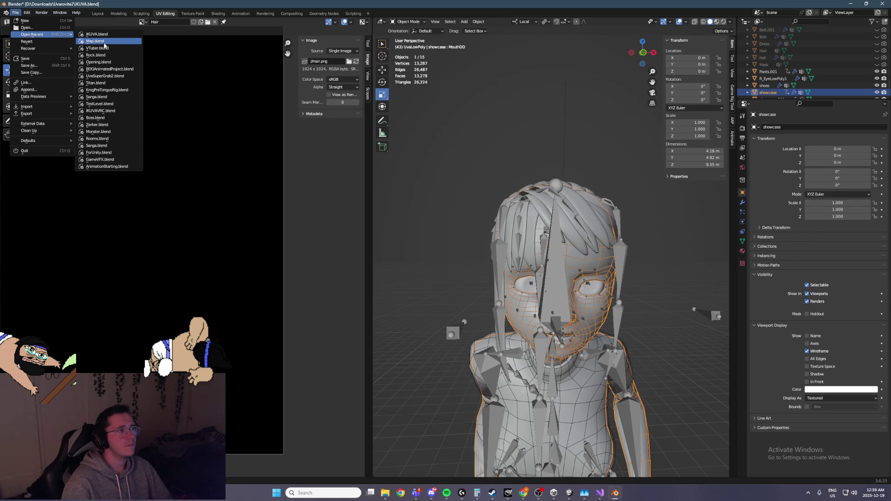
{"action": "left_click", "coordinate": [110, 41]}
{"action": "left_click", "coordinate": [460, 260]}
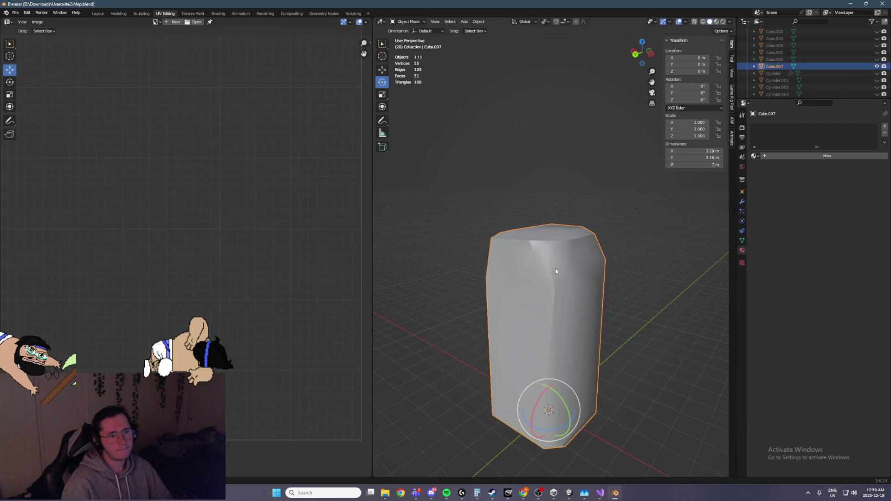
Step: Save Map.blend, enter Edit Mode on the pillar, select everything and re-unwrap its UVs
{"action": "middle_click_drag", "start_coordinate": [505, 303], "coordinate": [571, 308]}
{"action": "key", "text": "ctrl+s"}
{"action": "left_click", "coordinate": [407, 21]}
{"action": "left_click", "coordinate": [406, 39]}
{"action": "scroll", "coordinate": [192, 254], "scroll_direction": "down", "scroll_amount": 2}
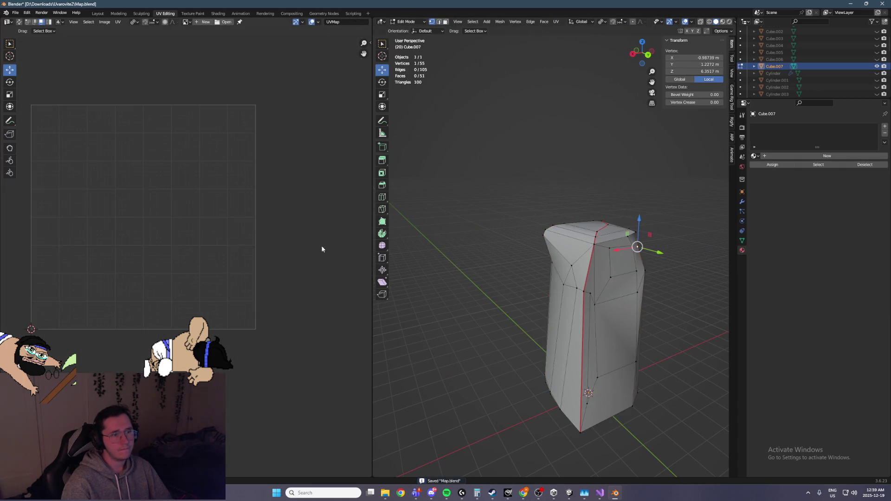
{"action": "key", "text": "a"}
{"action": "scroll", "coordinate": [218, 218], "scroll_direction": "up", "scroll_amount": 4}
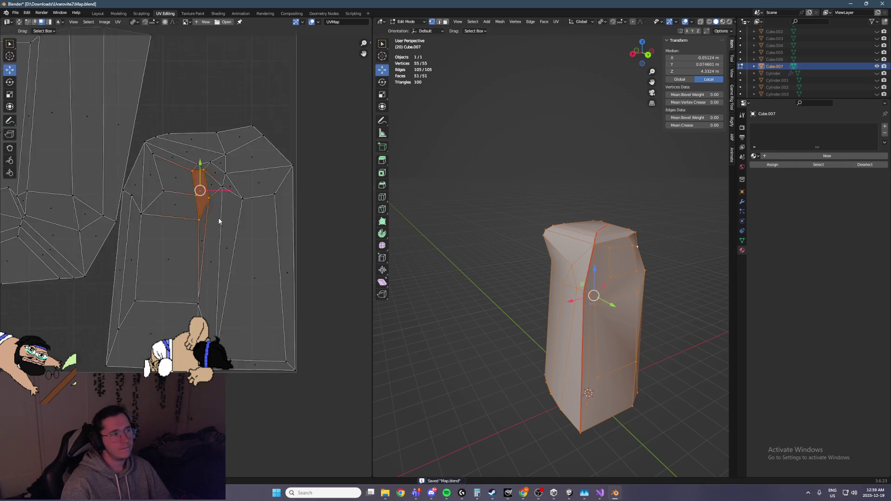
{"action": "left_click", "coordinate": [556, 22]}
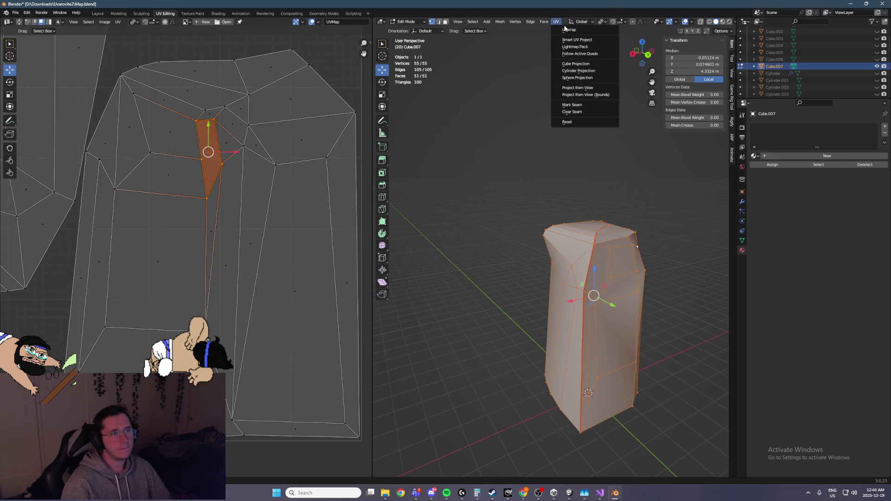
{"action": "left_click", "coordinate": [559, 31]}
{"action": "scroll", "coordinate": [260, 164], "scroll_direction": "down", "scroll_amount": 2}
{"action": "scroll", "coordinate": [256, 170], "scroll_direction": "up", "scroll_amount": 2}
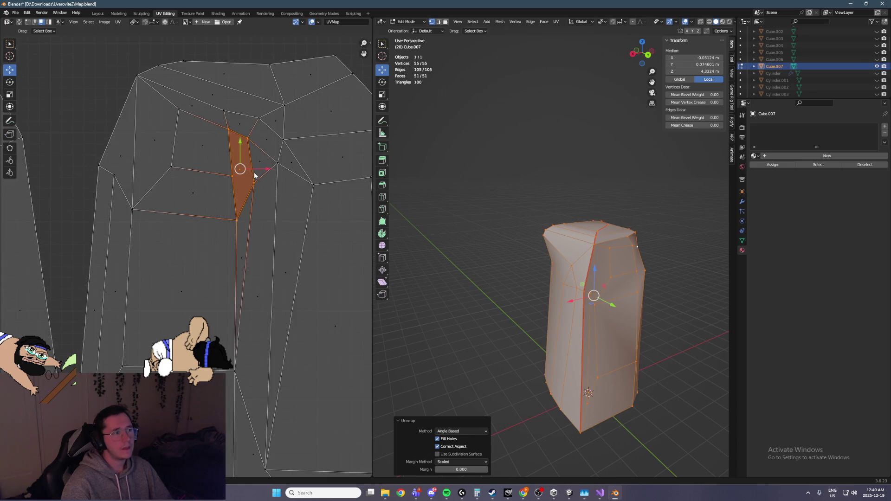
{"action": "scroll", "coordinate": [255, 222], "scroll_direction": "up", "scroll_amount": 1}
{"action": "scroll", "coordinate": [256, 225], "scroll_direction": "up", "scroll_amount": 2}
Step: Move a vertex near the pillar's top about 0.54 m along X and 0.32 m along Z
{"action": "mouse_move", "coordinate": [607, 261]}
{"action": "middle_mouse_down"}
{"action": "mouse_move", "coordinate": [634, 276]}
{"action": "mouse_move", "coordinate": [495, 251]}
{"action": "mouse_move", "coordinate": [561, 266]}
{"action": "mouse_move", "coordinate": [521, 265]}
{"action": "mouse_move", "coordinate": [521, 275]}
{"action": "mouse_move", "coordinate": [585, 273]}
{"action": "middle_mouse_up"}
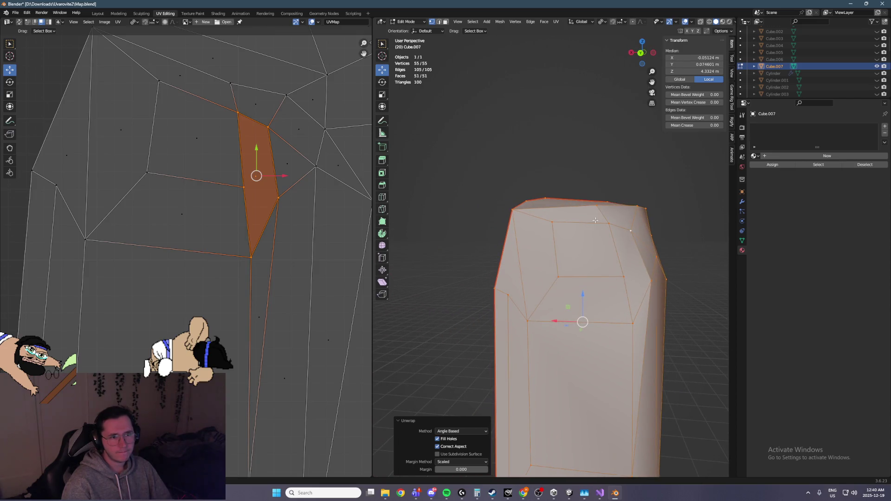
{"action": "left_click_drag", "start_coordinate": [622, 251], "coordinate": [622, 251]}
{"action": "middle_click_drag", "start_coordinate": [582, 322], "coordinate": [522, 318]}
{"action": "scroll", "coordinate": [521, 318], "scroll_direction": "up", "scroll_amount": 5}
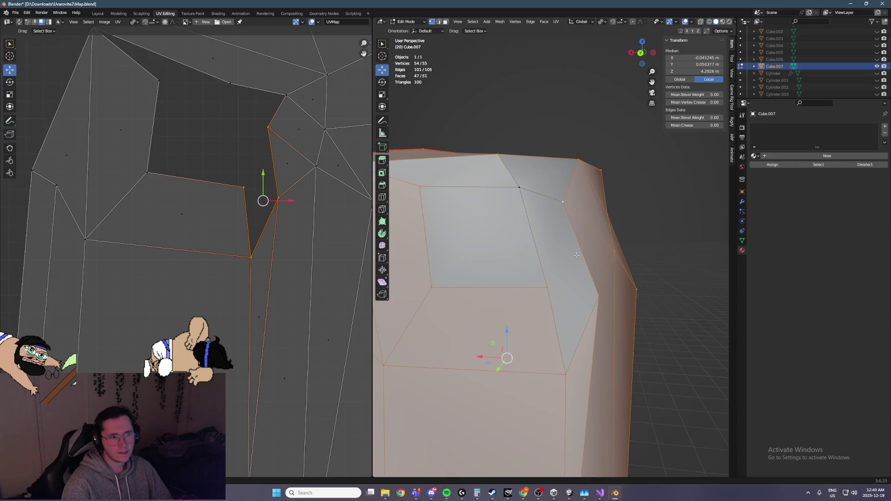
{"action": "mouse_move", "coordinate": [547, 287]}
{"action": "left_mouse_down"}
{"action": "mouse_move", "coordinate": [496, 243]}
{"action": "mouse_move", "coordinate": [475, 239]}
{"action": "left_mouse_up"}
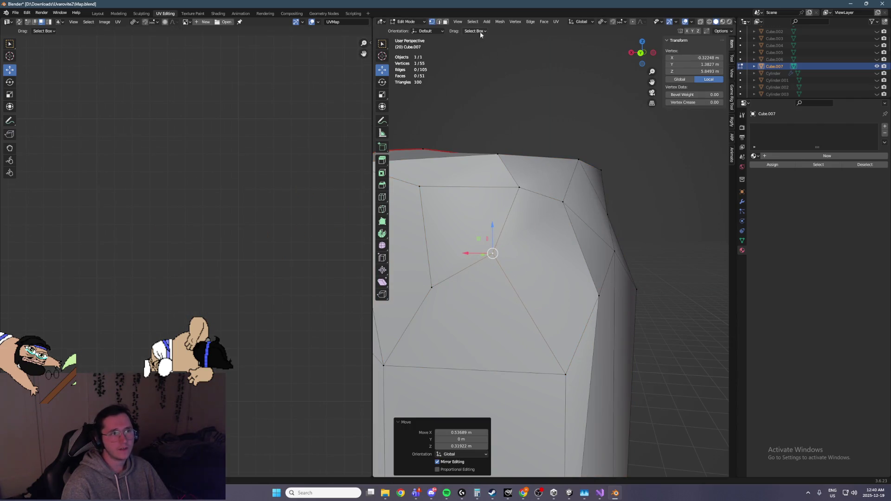
Step: Delete the faulty face near the pillar's top in Face select mode
{"action": "left_click", "coordinate": [446, 21]}
{"action": "left_click", "coordinate": [562, 278]}
{"action": "key", "text": "x"}
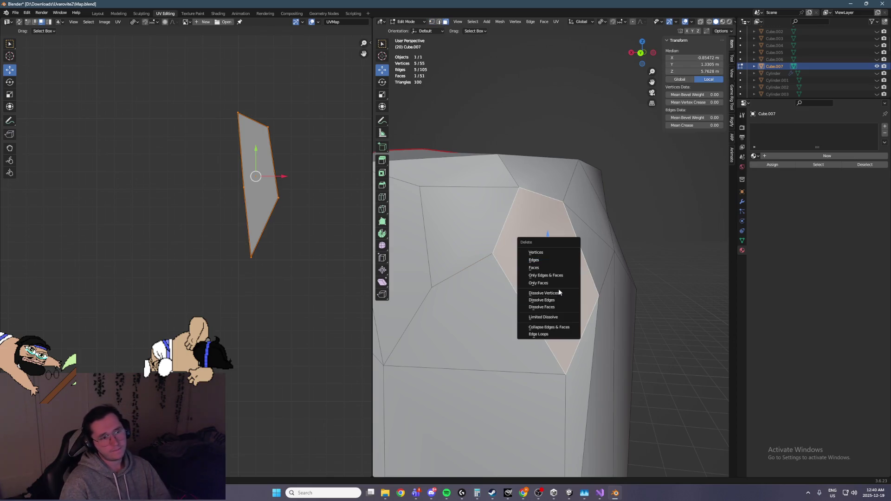
{"action": "left_click", "coordinate": [541, 283]}
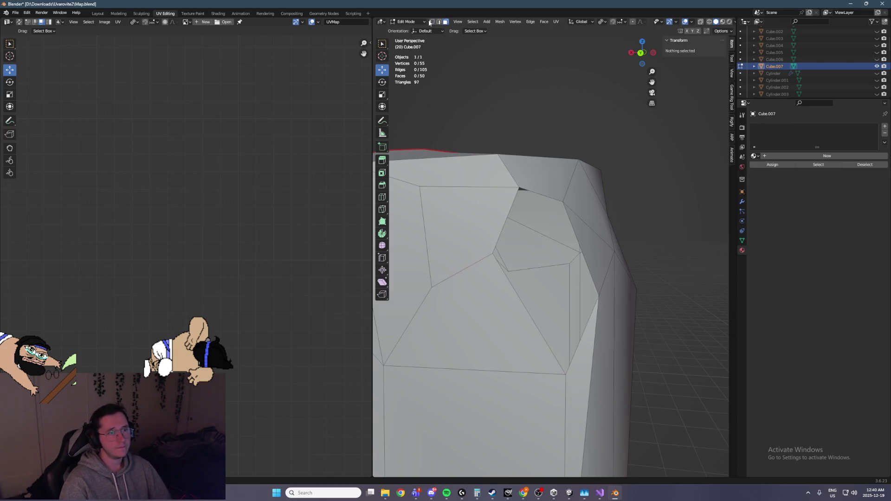
Step: Fill the hole with two new faces built from the surrounding vertices
{"action": "left_click", "coordinate": [493, 253]}
{"action": "key", "text": "f"}
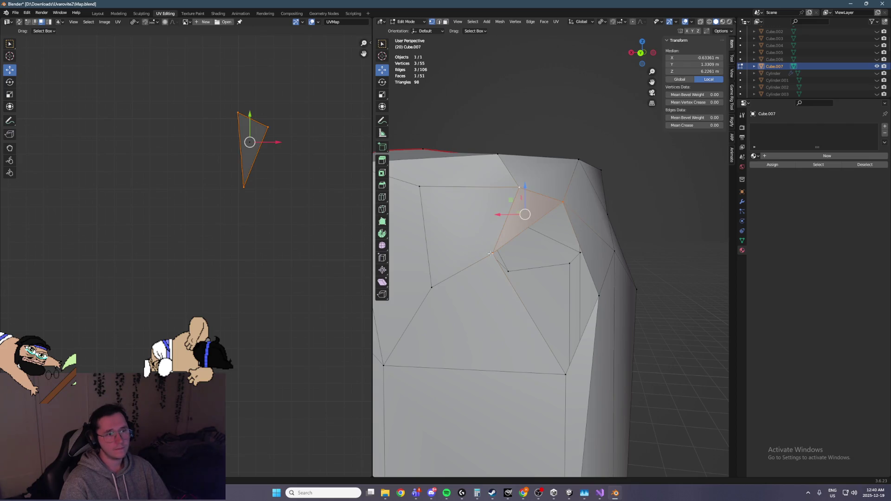
{"action": "left_click", "coordinate": [563, 203], "text": "shift"}
{"action": "left_click", "coordinate": [598, 295], "text": "shift"}
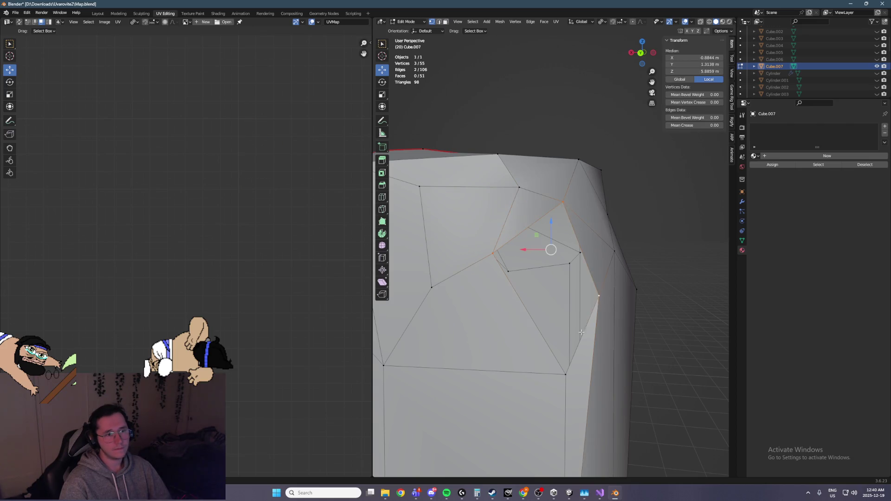
{"action": "left_click", "coordinate": [564, 377], "text": "shift"}
{"action": "key", "text": "f"}
{"action": "scroll", "coordinate": [557, 343], "scroll_direction": "down", "scroll_amount": 5}
Step: Save Map.blend and select the entire mesh
{"action": "key", "text": "ctrl+s"}
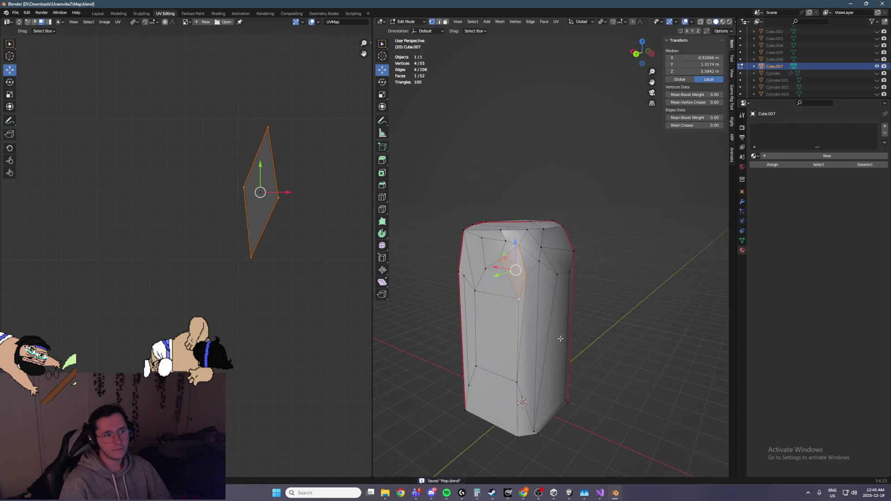
{"action": "key", "text": "a"}
{"action": "left_click", "coordinate": [406, 22]}
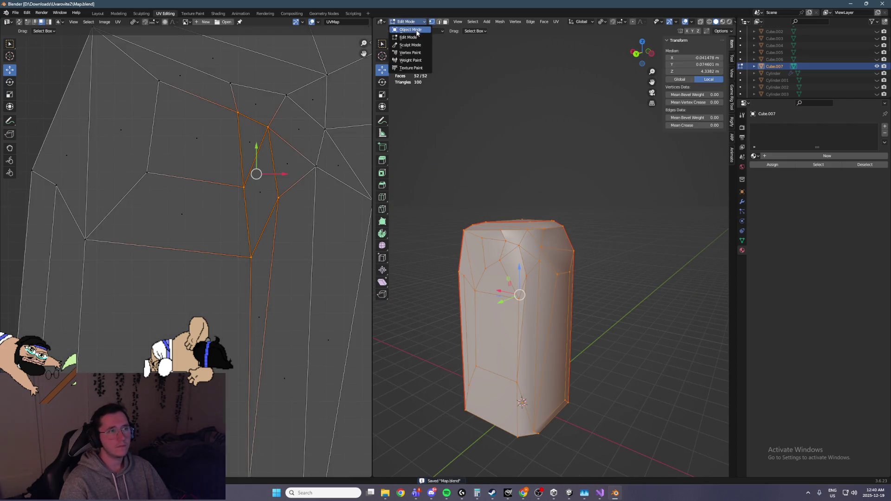
Step: Unwrap the whole pillar mesh and bring the new UV islands into view in the UV Editor
{"action": "left_click", "coordinate": [556, 21]}
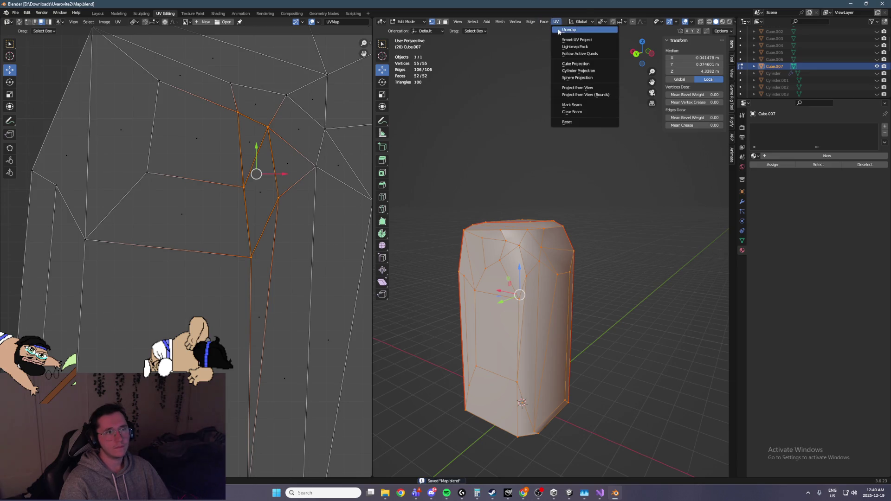
{"action": "left_click", "coordinate": [561, 32]}
{"action": "scroll", "coordinate": [250, 195], "scroll_direction": "down", "scroll_amount": 6}
{"action": "scroll", "coordinate": [249, 195], "scroll_direction": "up", "scroll_amount": 2}
{"action": "middle_click_drag", "start_coordinate": [214, 264], "coordinate": [308, 232]}
{"action": "middle_click_drag", "start_coordinate": [32, 180], "coordinate": [170, 212]}
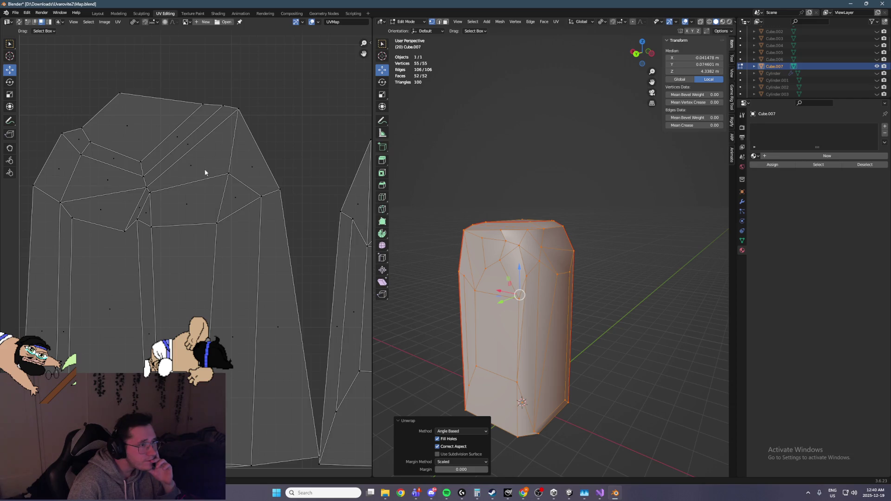
{"action": "middle_click_drag", "start_coordinate": [262, 359], "coordinate": [232, 296]}
{"action": "middle_click_drag", "start_coordinate": [223, 285], "coordinate": [220, 286]}
{"action": "scroll", "coordinate": [24, 200], "scroll_direction": "down", "scroll_amount": 4}
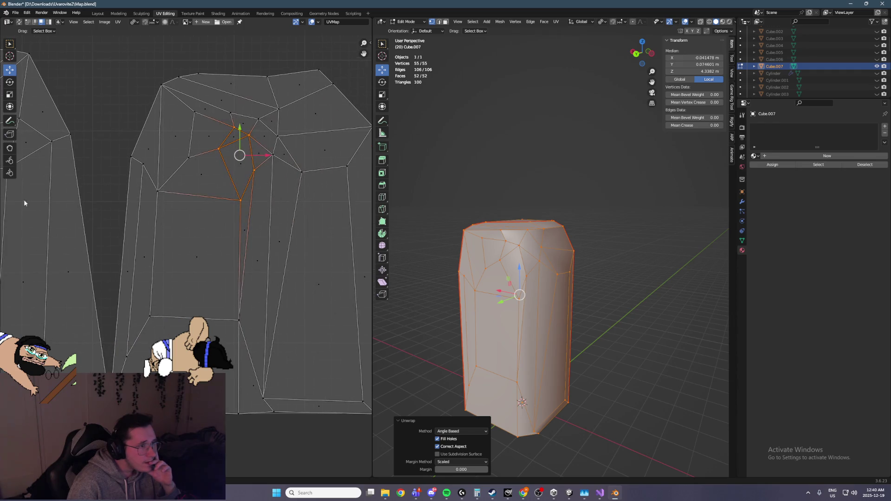
{"action": "scroll", "coordinate": [160, 177], "scroll_direction": "down", "scroll_amount": 1}
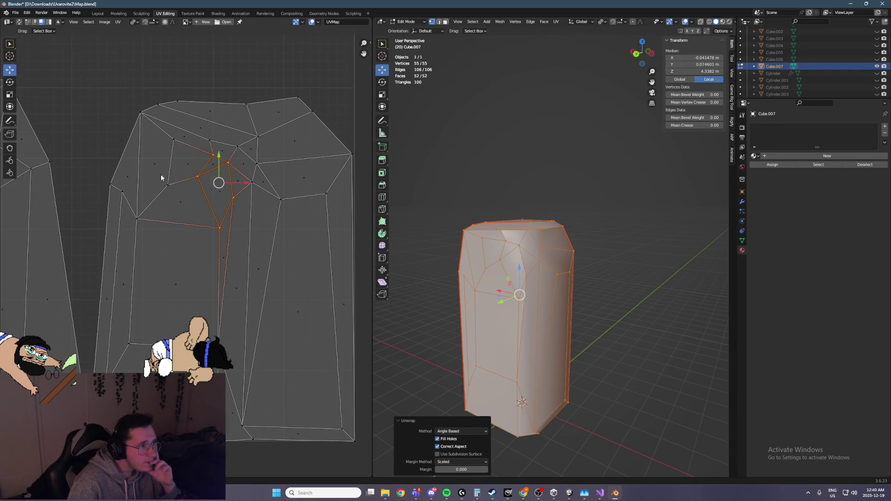
Step: Check a narrow face on the island's left, then deselect all and save Map.blend
{"action": "left_click", "coordinate": [123, 199]}
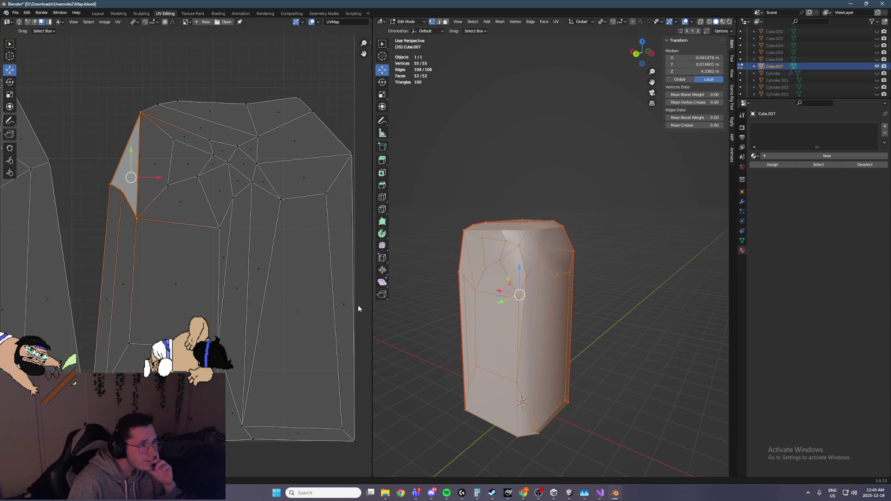
{"action": "scroll", "coordinate": [603, 283], "scroll_direction": "up", "scroll_amount": 3}
{"action": "key", "text": "alt+a"}
{"action": "key", "text": "ctrl+s"}
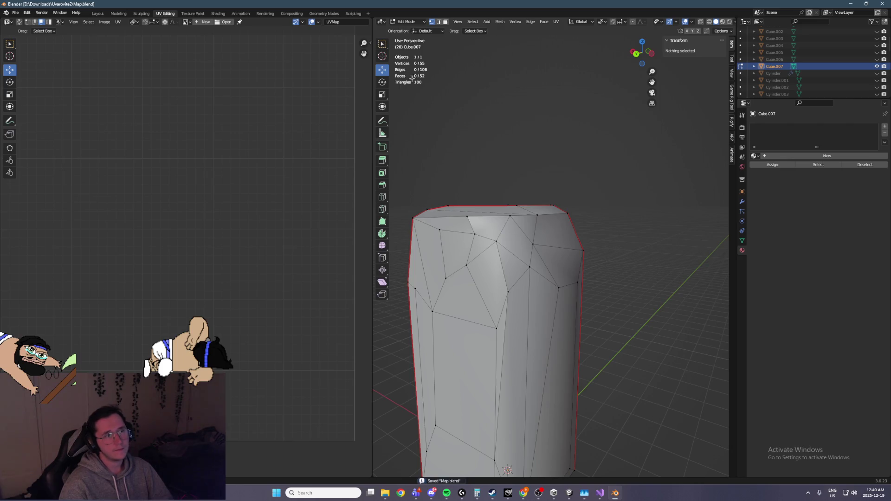
Step: Return the pillar to Object Mode and shade it smooth
{"action": "left_click", "coordinate": [407, 22]}
{"action": "left_click", "coordinate": [409, 33]}
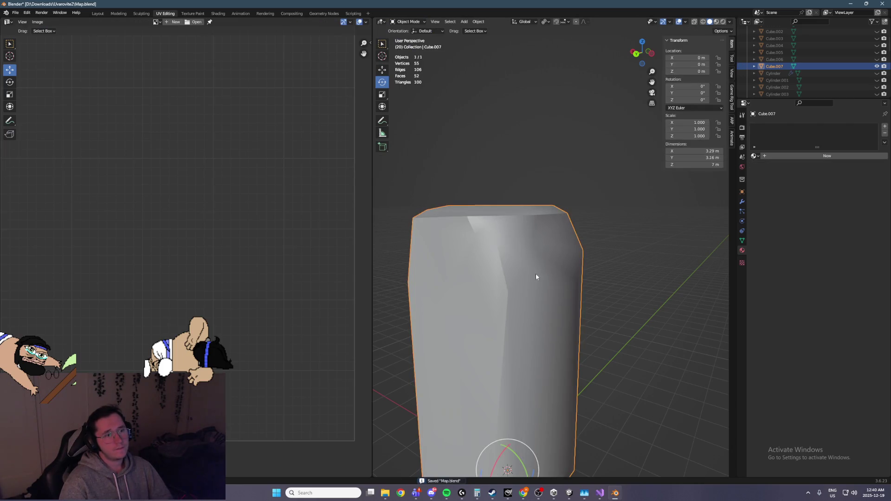
{"action": "right_click", "coordinate": [526, 282]}
{"action": "left_click", "coordinate": [527, 275]}
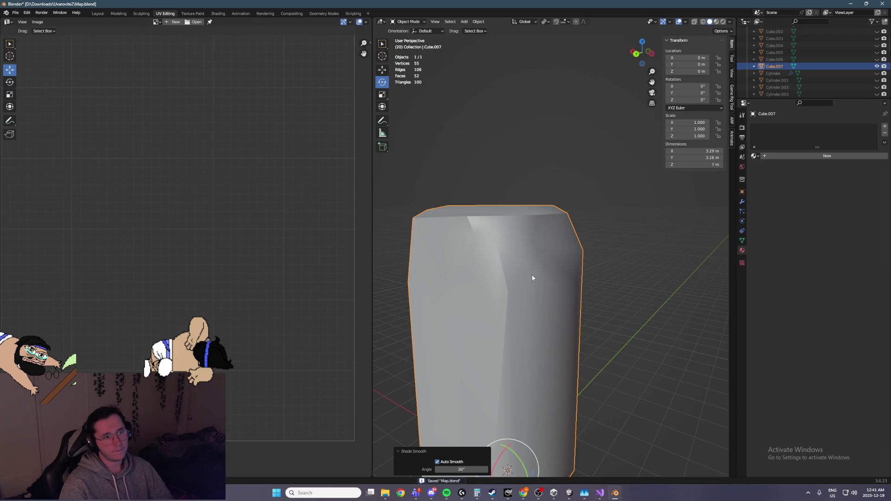
Step: Set the Auto Smooth angle to 30°, then toggle Auto Smooth off and back on to compare
{"action": "mouse_move", "coordinate": [445, 469]}
{"action": "left_mouse_down"}
{"action": "mouse_move", "coordinate": [420, 470]}
{"action": "mouse_move", "coordinate": [455, 468]}
{"action": "left_mouse_up"}
{"action": "left_click", "coordinate": [470, 467]}
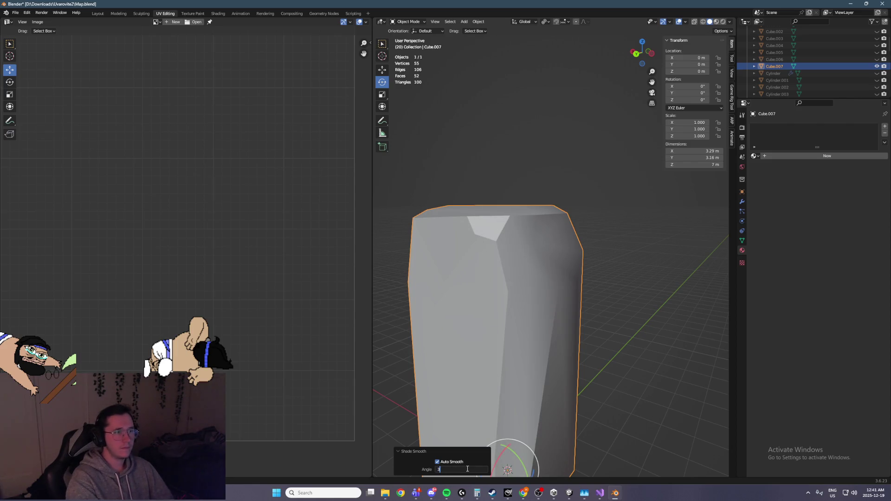
{"action": "type", "text": "30"}
{"action": "key", "text": "Return"}
{"action": "mouse_move", "coordinate": [495, 273]}
{"action": "middle_mouse_down"}
{"action": "mouse_move", "coordinate": [539, 272]}
{"action": "mouse_move", "coordinate": [562, 260]}
{"action": "middle_mouse_up"}
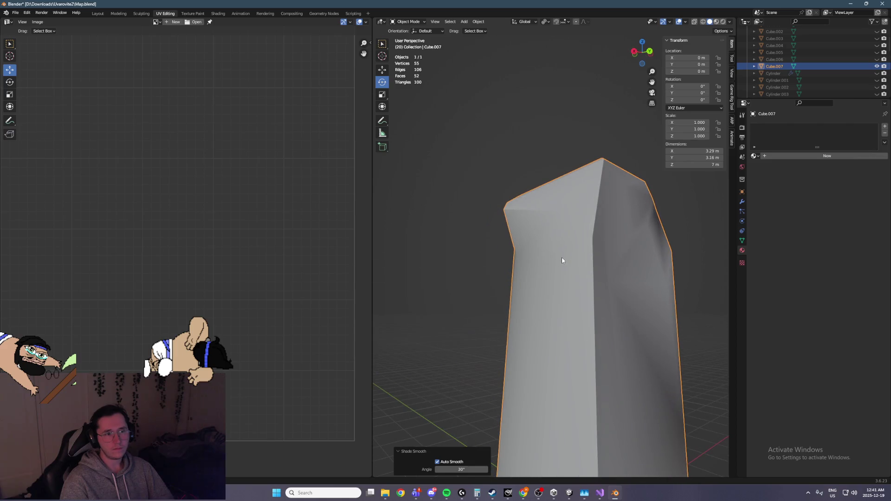
{"action": "left_click", "coordinate": [437, 462]}
{"action": "mouse_move", "coordinate": [622, 353]}
{"action": "middle_mouse_down"}
{"action": "mouse_move", "coordinate": [552, 366]}
{"action": "mouse_move", "coordinate": [606, 368]}
{"action": "middle_mouse_up"}
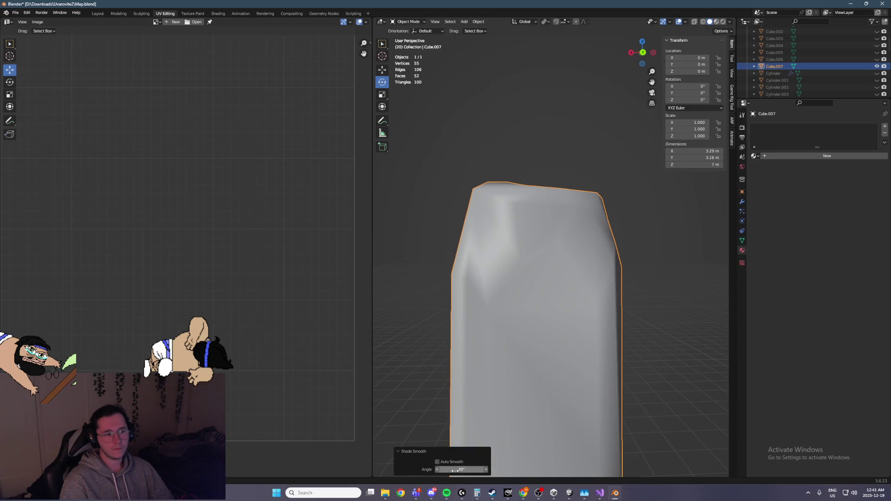
{"action": "left_click", "coordinate": [437, 462]}
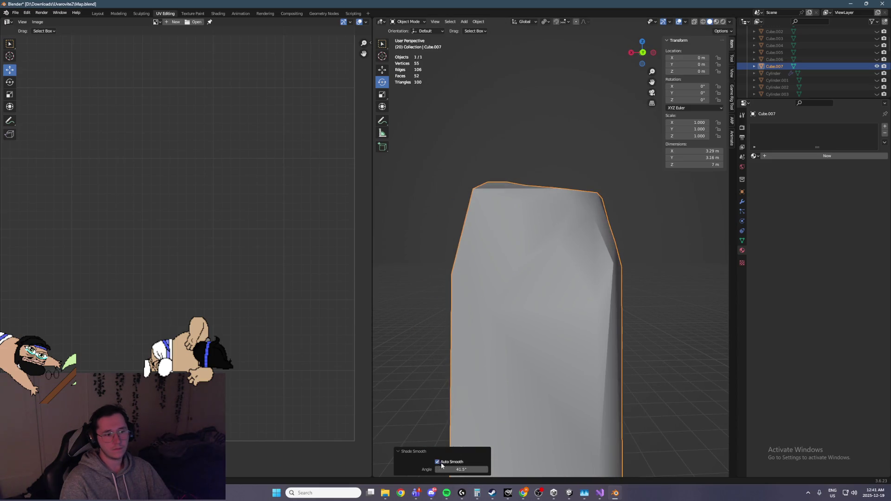
Step: Try a 40° Auto Smooth angle, then settle on 20°
{"action": "type", "text": "0"}
{"action": "key", "text": "Return"}
{"action": "mouse_move", "coordinate": [535, 279]}
{"action": "middle_mouse_down"}
{"action": "mouse_move", "coordinate": [555, 292]}
{"action": "mouse_move", "coordinate": [448, 278]}
{"action": "mouse_move", "coordinate": [413, 285]}
{"action": "middle_mouse_up"}
{"action": "double_click", "coordinate": [461, 469]}
{"action": "type", "text": "20"}
{"action": "key", "text": "Return"}
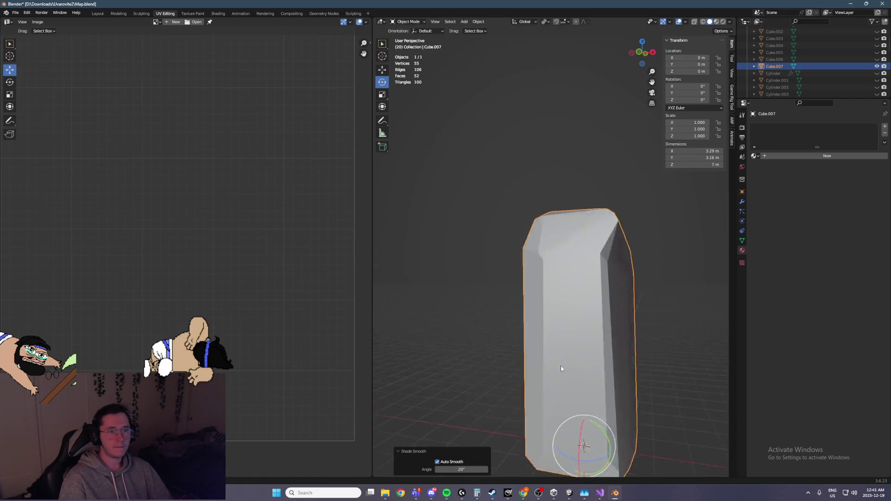